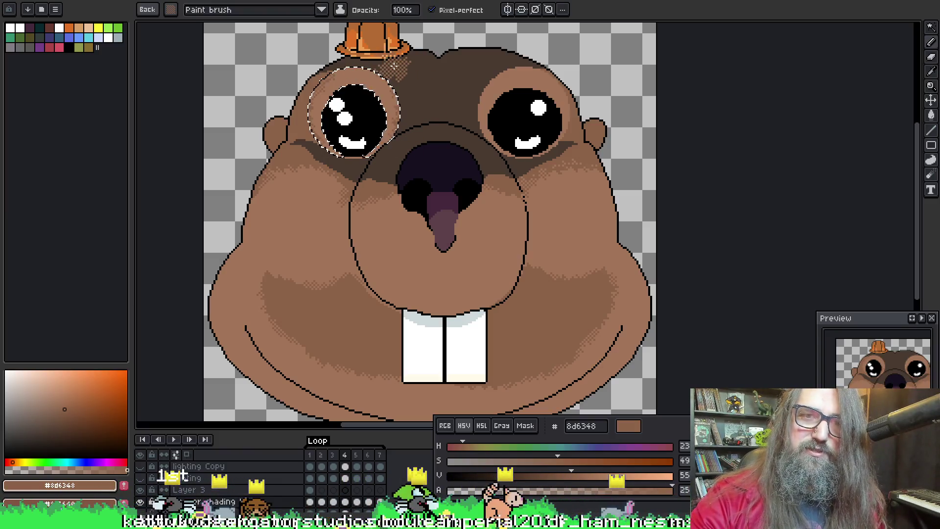
Step: Move the elliptical selection onto the right eye, sample browns a37558 and 8d6348, then deselect
key(v)
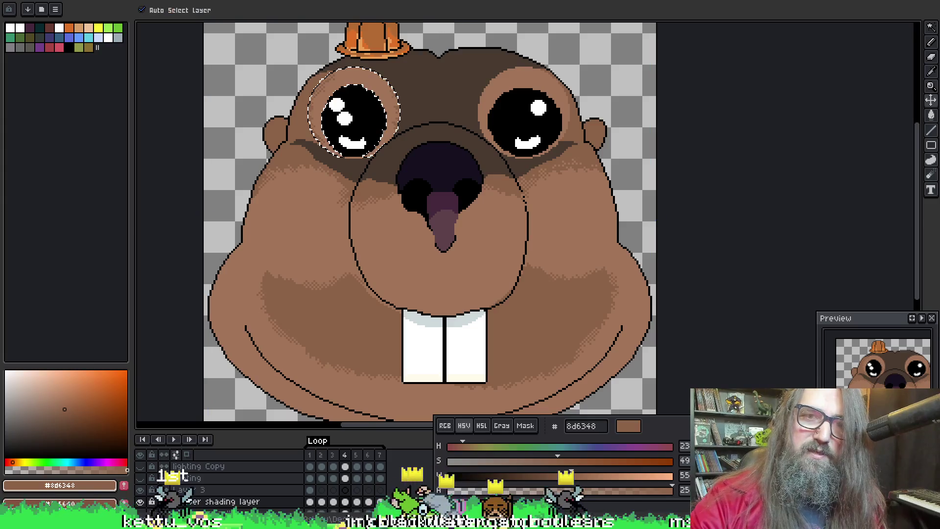
key(b)
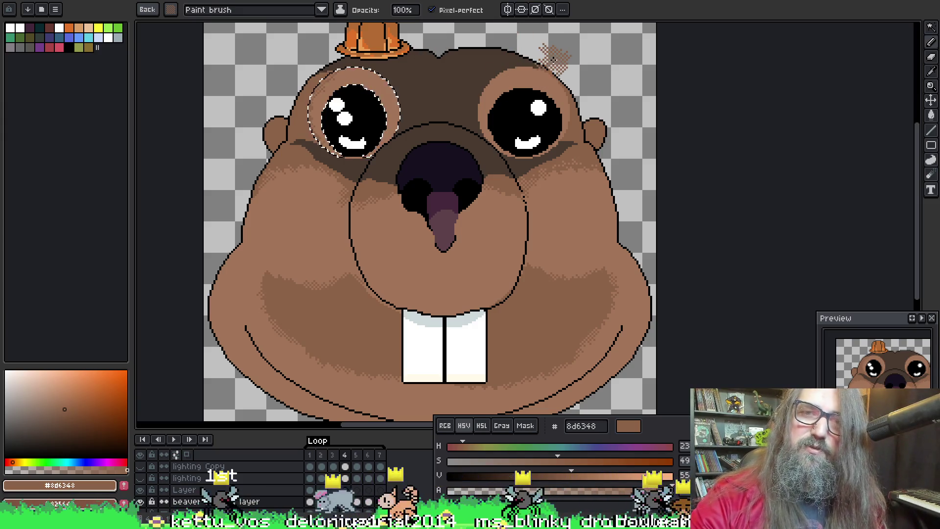
drag(374, 73, 545, 74)
key(b)
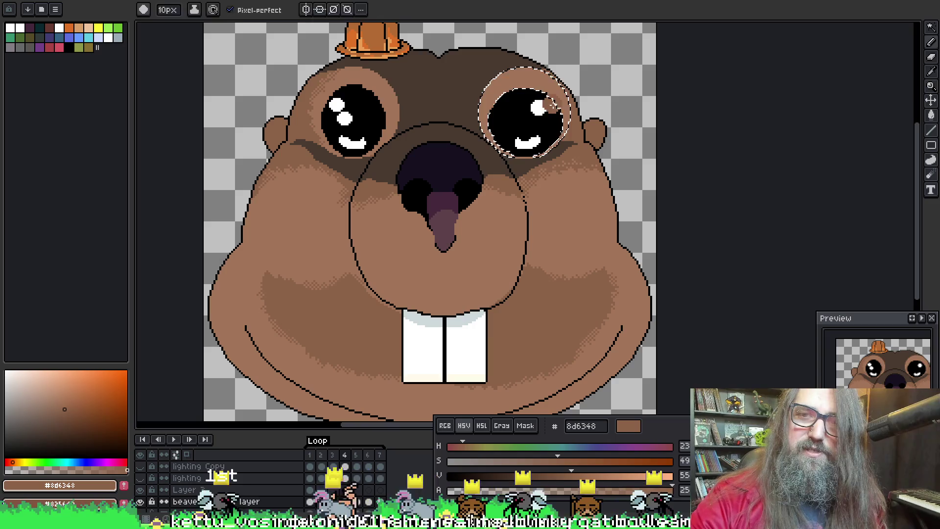
alt+click(542, 76)
alt+click(583, 126)
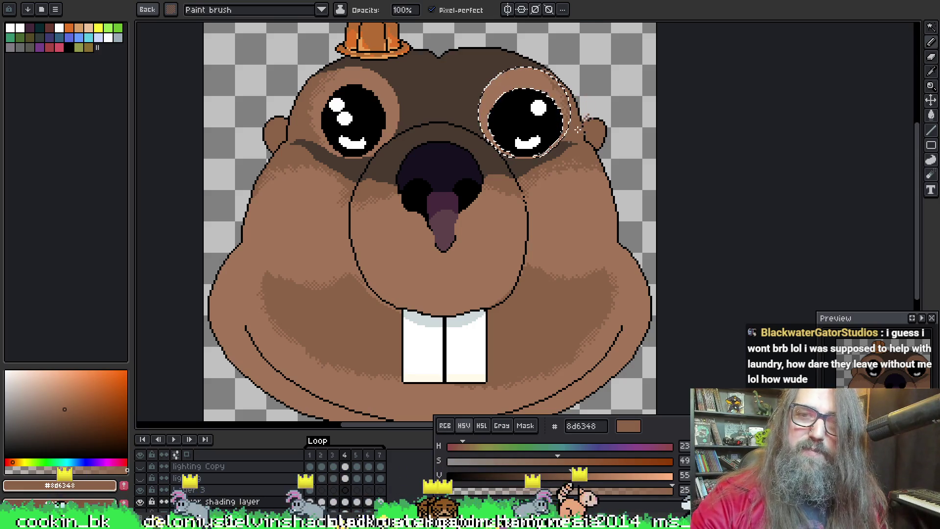
key(ctrl+d)
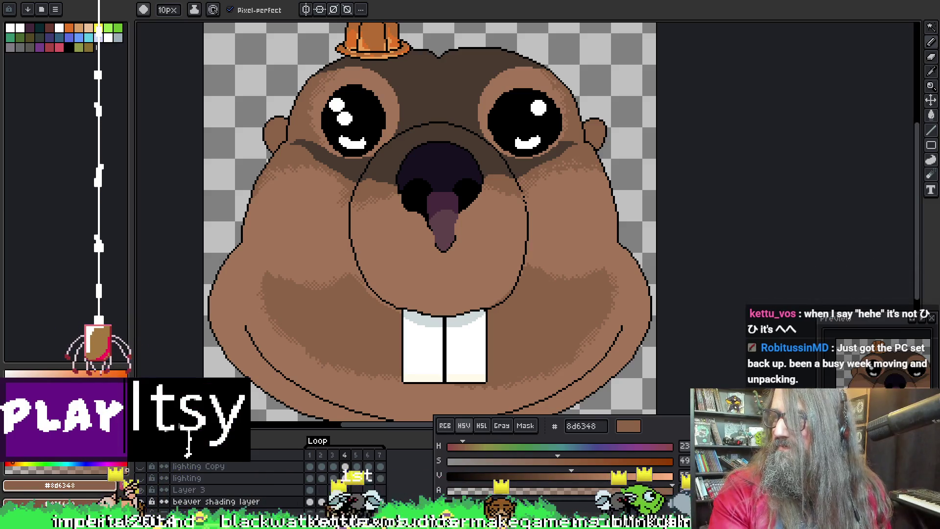
Step: Maximise Chrome, play the pixel-platformer trailer fullscreen and seek back to its start
key(alt+Tab)
mouse_move(312, 253)
mouse_down()
mouse_move(571, 161)
mouse_move(578, 1)
mouse_up()
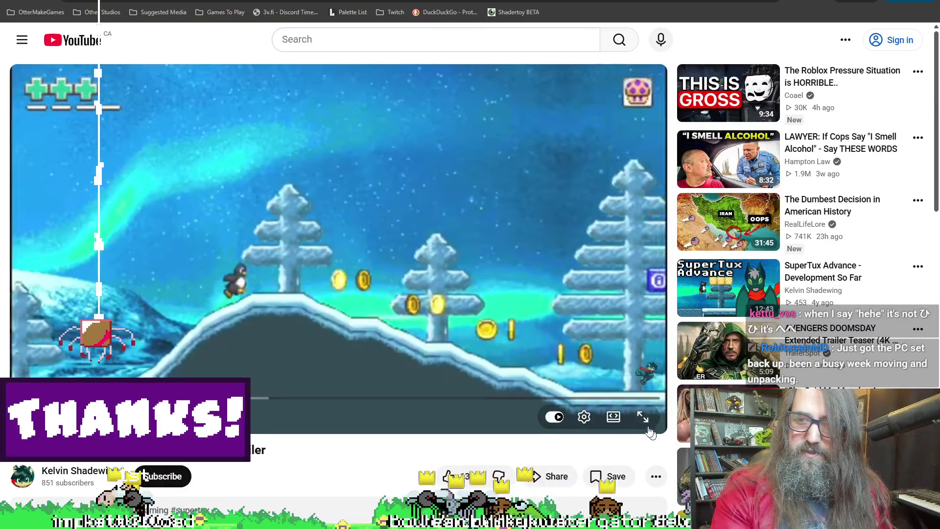
click(642, 417)
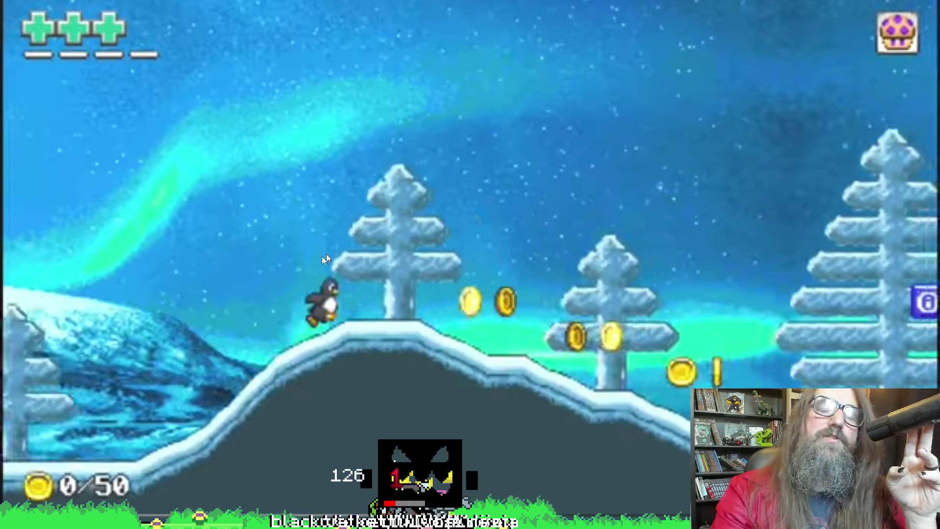
drag(331, 512, 10, 511)
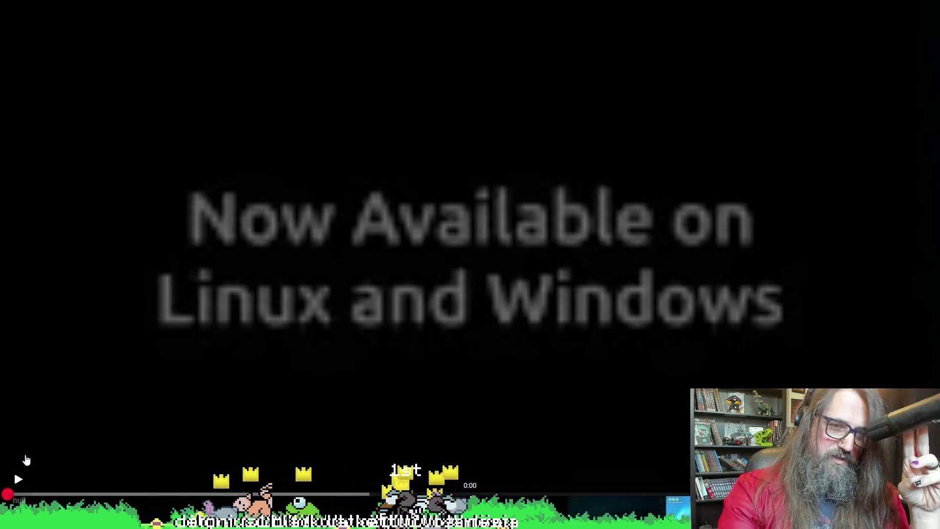
Step: Resume the trailer from 0:00 and watch it through to the end
click(19, 477)
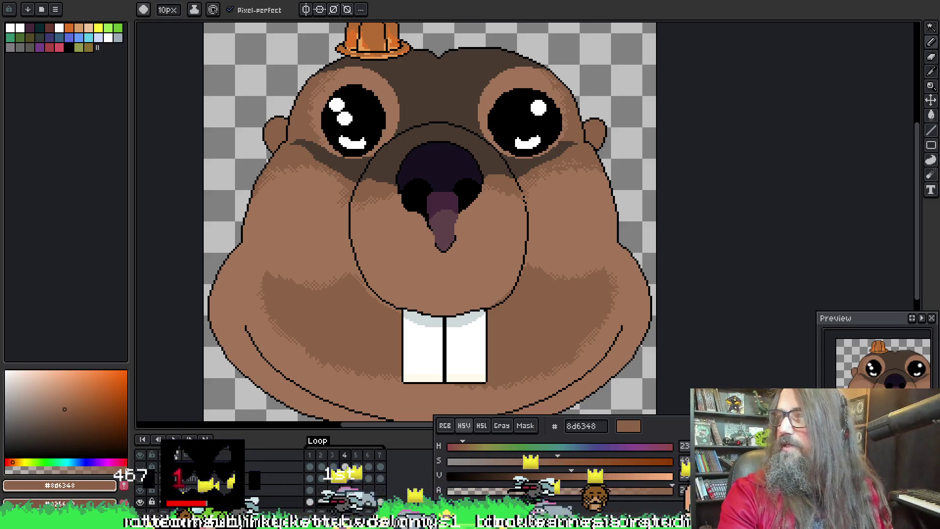
Step: Leave the finished beaver portrait for a fresh Chrome new-tab page
key(alt+Tab)
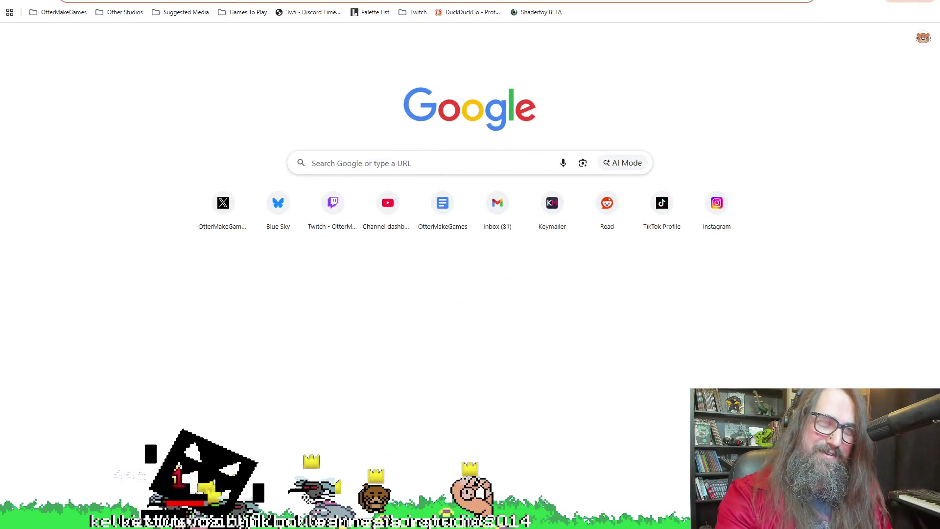
Step: Google 'gamemaker platformer code' and scroll through the results, led by the Reddit thread
click(421, 163)
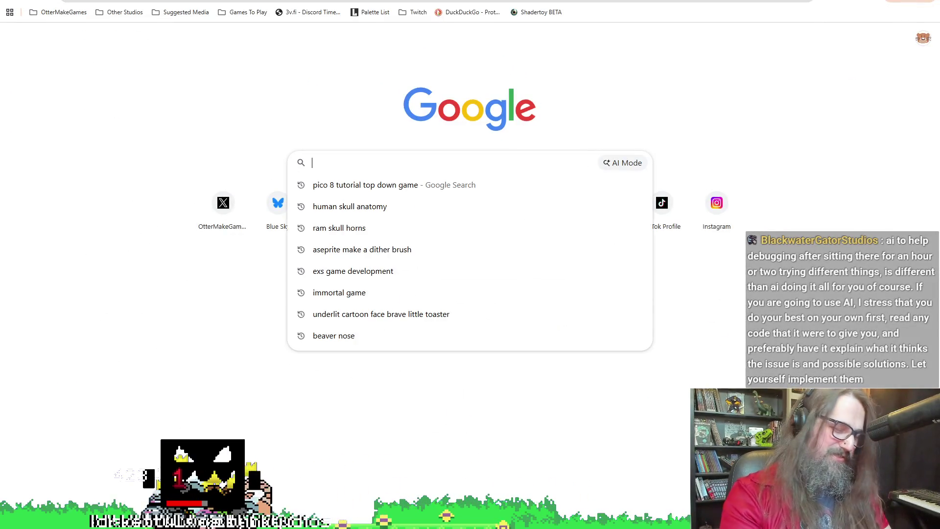
text(gamemaker)
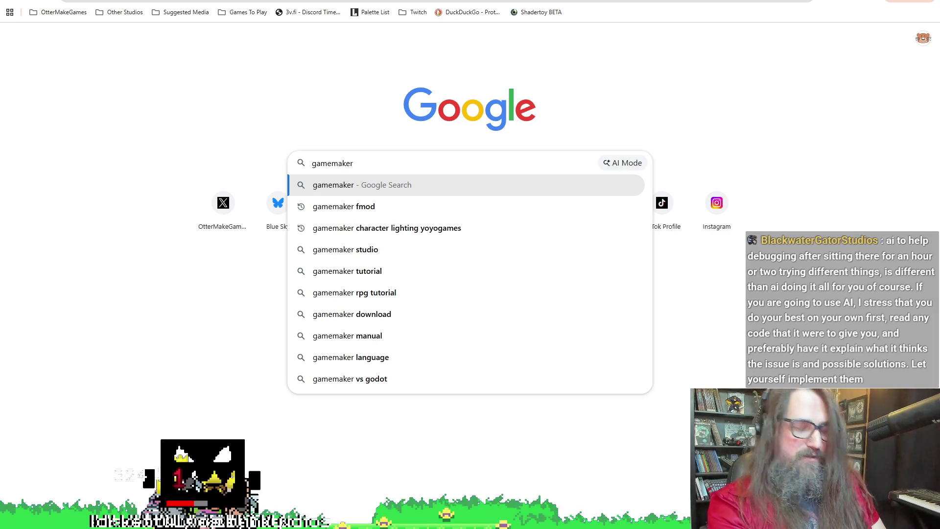
text(  platr)
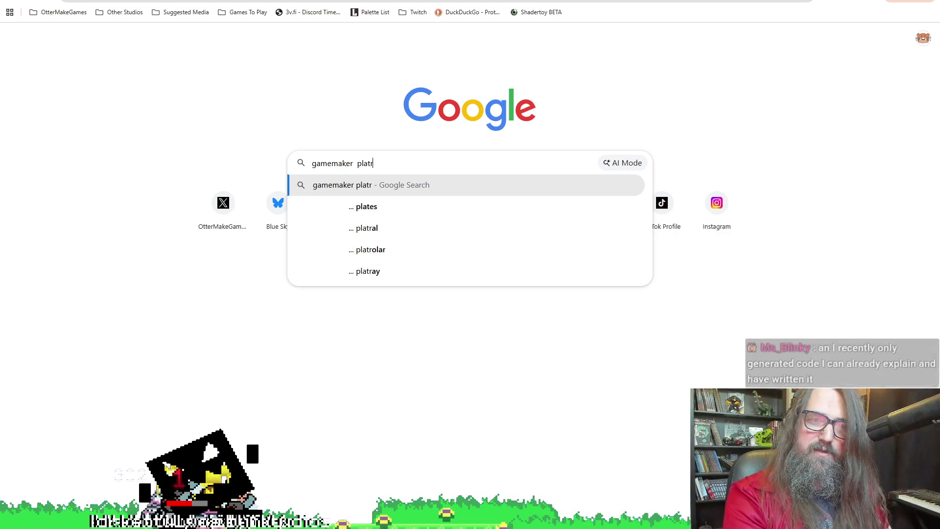
key(BackSpace)
text(former)
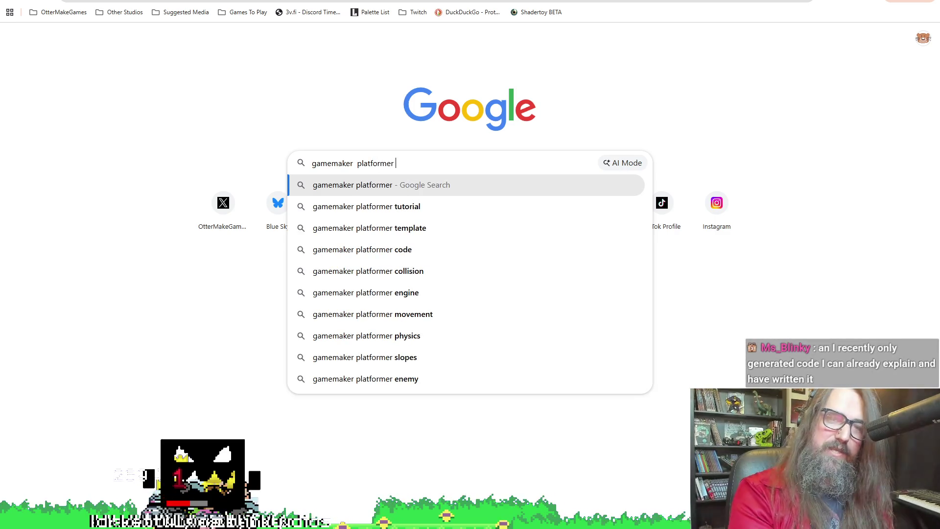
text( code)
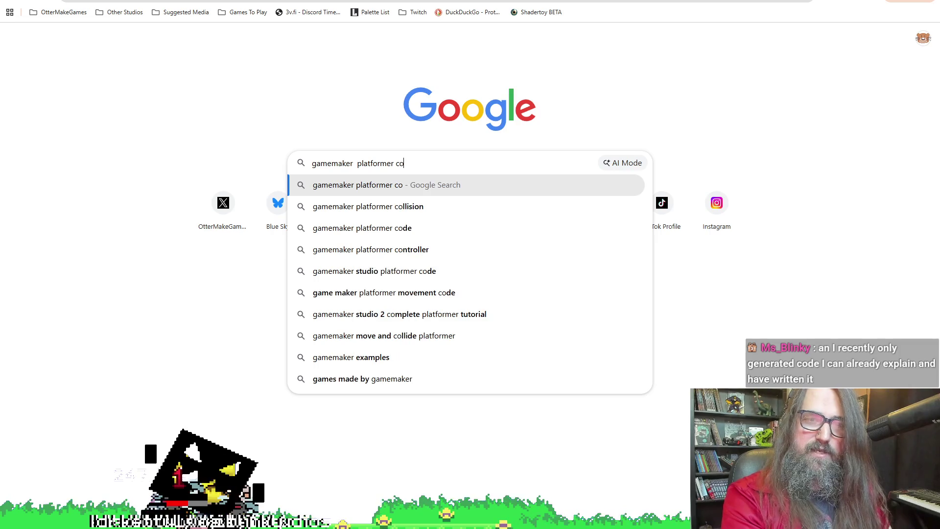
key(Return)
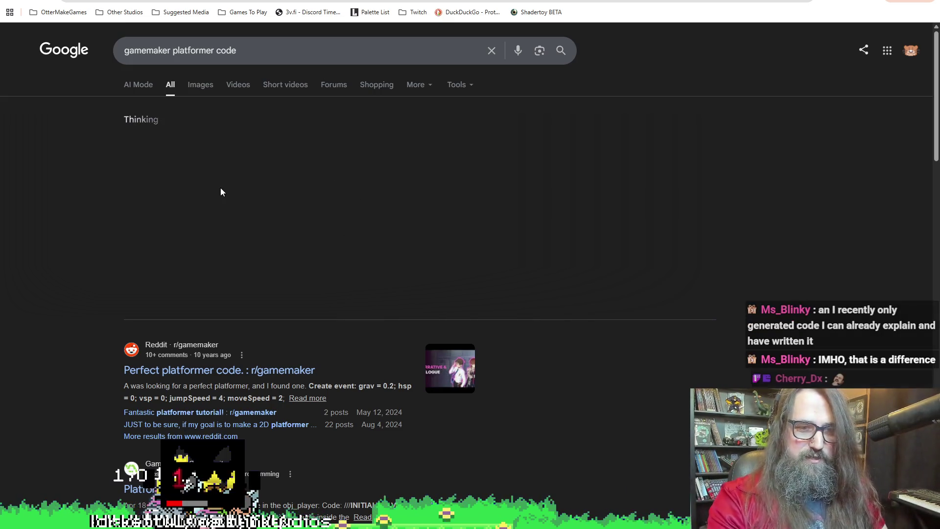
scroll(489, 241, down, 5)
Step: Re-run the search as 'gamemaker platformer code -ai', then return to Pixelorama
scroll(360, 325, up, 5)
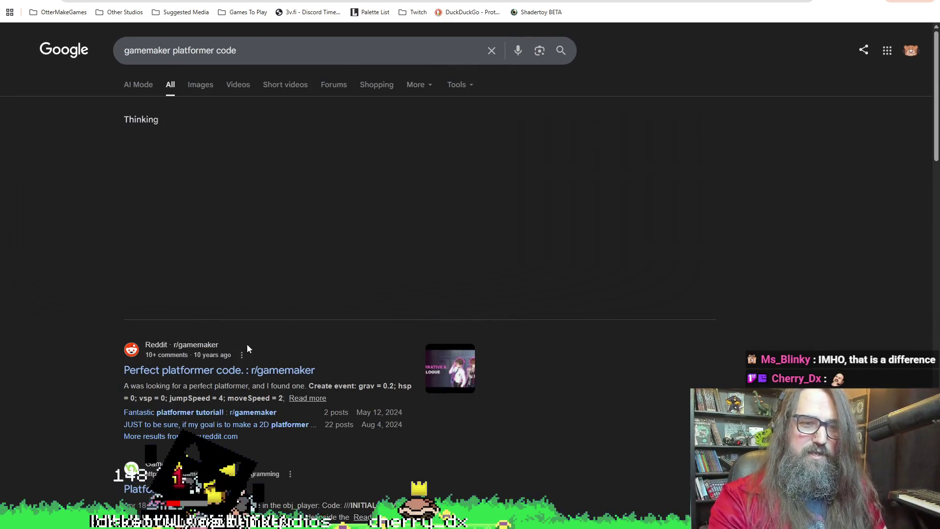
scroll(250, 338, down, 10)
scroll(247, 352, up, 10)
scroll(196, 152, up, 1)
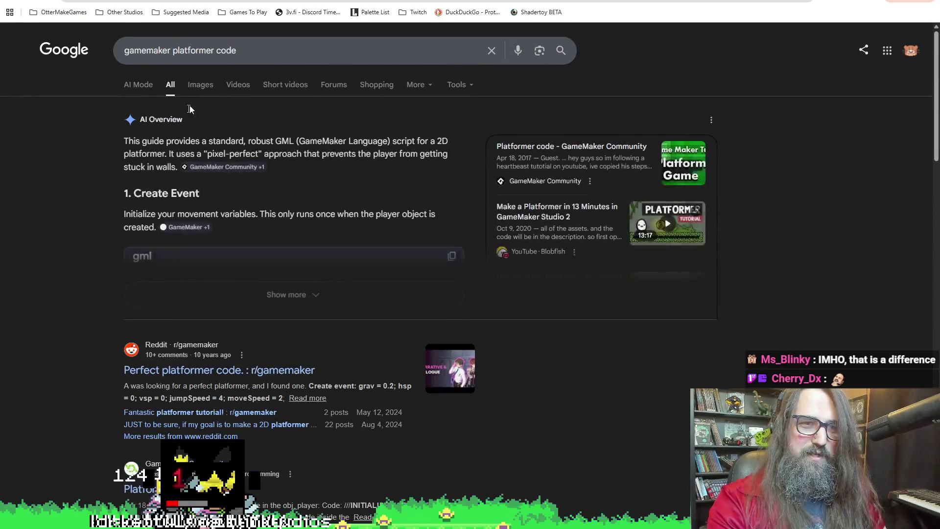
click(297, 57)
text(-1a)
key(BackSpace)
key(BackSpace)
text(ai)
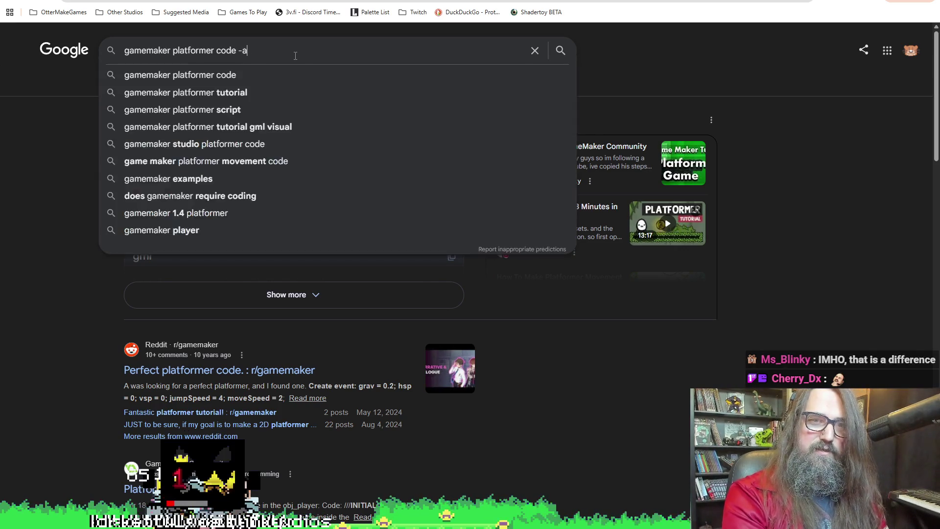
key(Return)
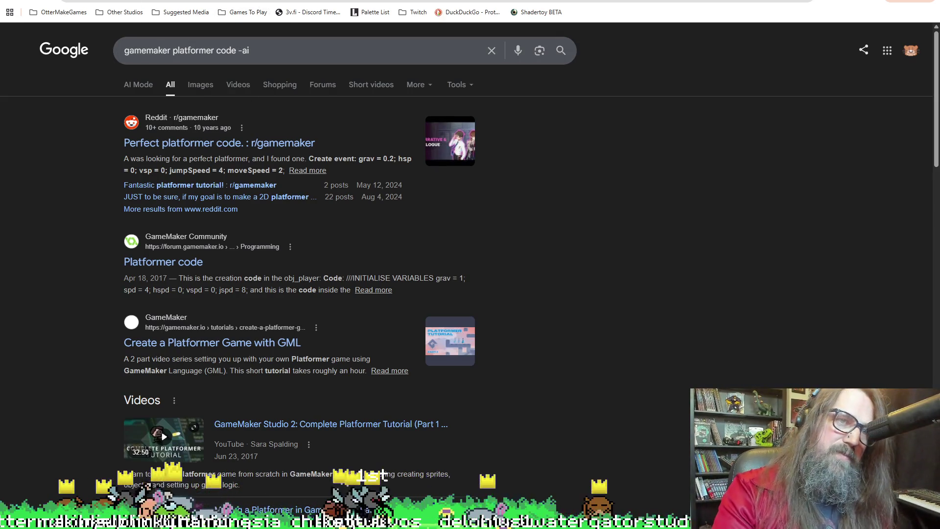
key(alt+Tab)
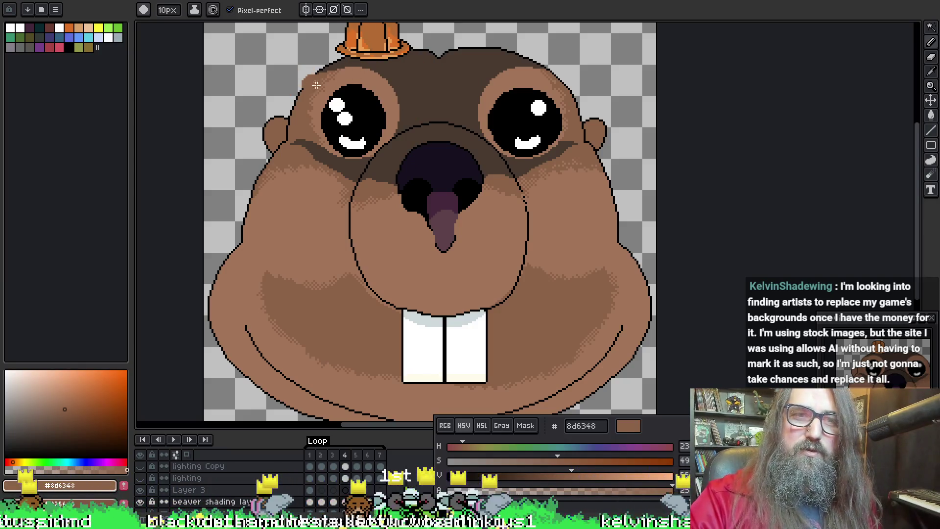
Step: Pan the canvas so the beaver face shifts down and right
drag(415, 147, 431, 169)
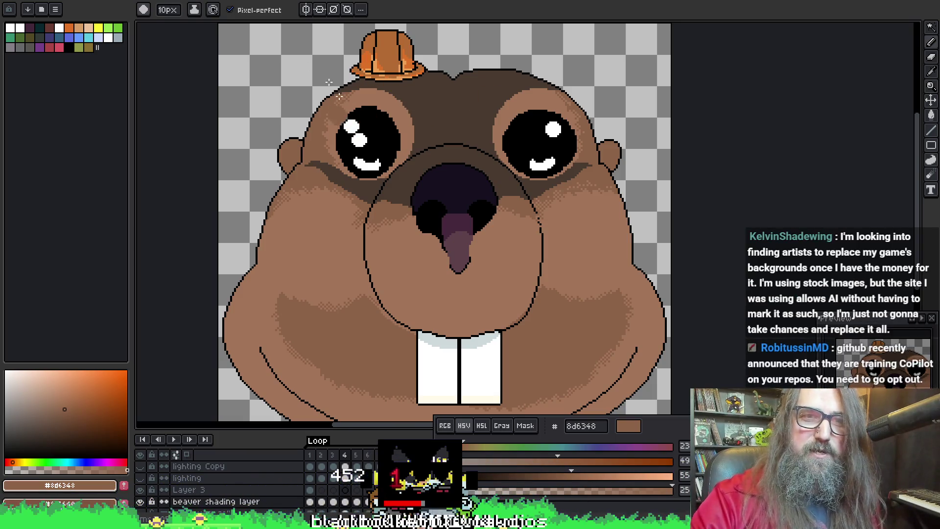
Step: Select the light-brown region around both eyes with the Magic Wand
alt+click(412, 120)
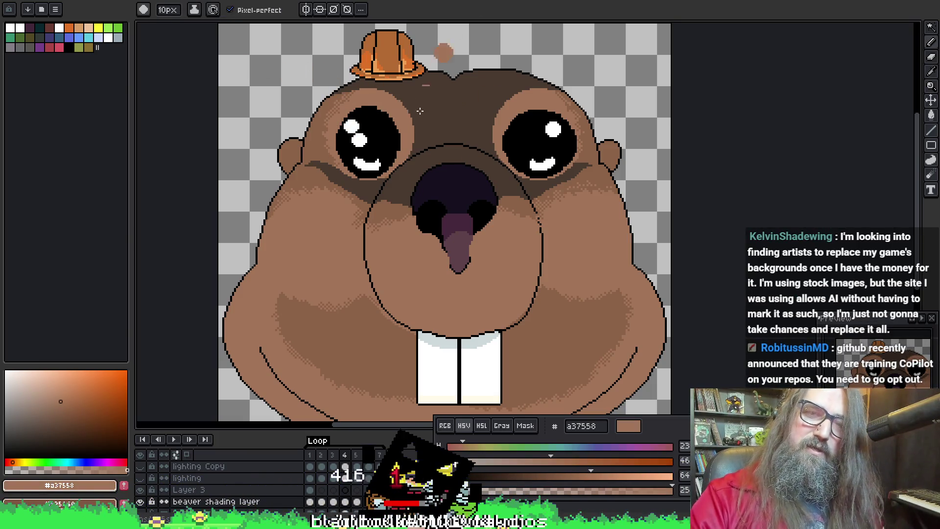
key(w)
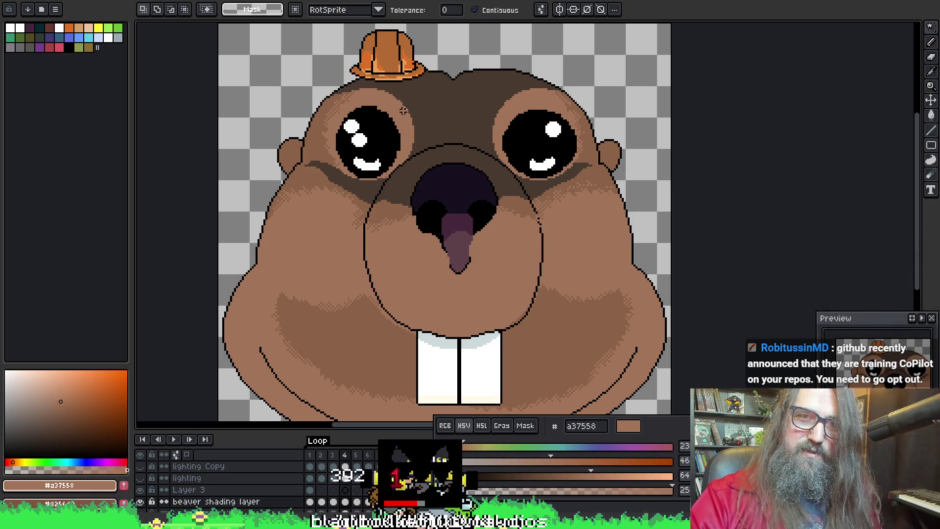
click(408, 117)
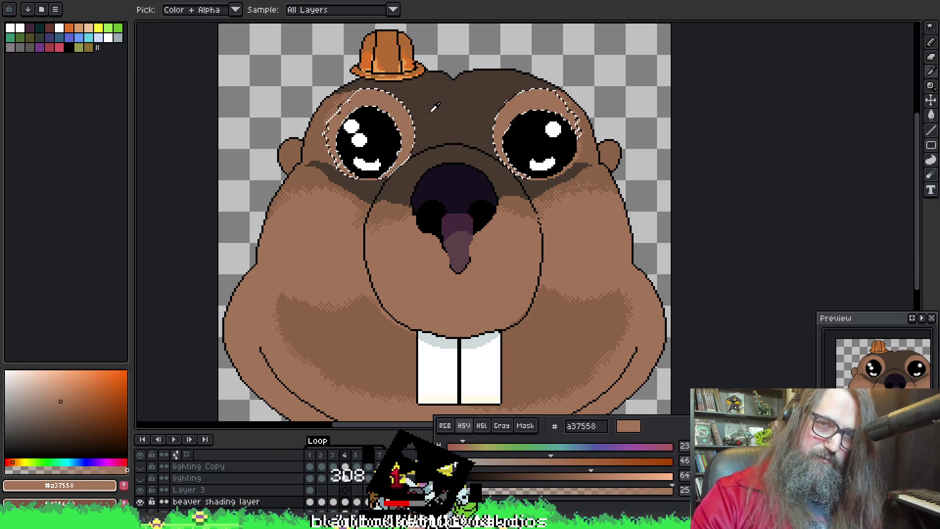
Step: Make dark head brown 493a30 the colour with a 12px pencil, recentring the face
alt+click(451, 74)
key(b)
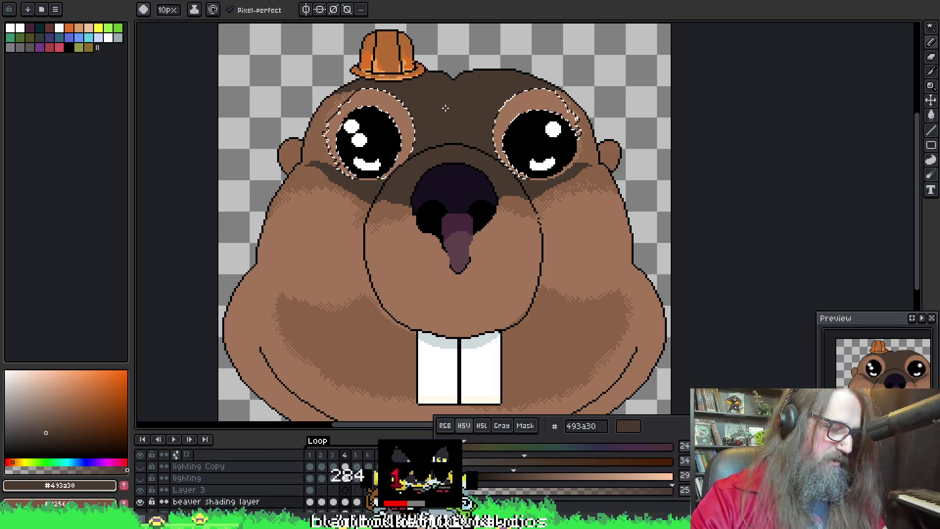
key(plus)
key(plus)
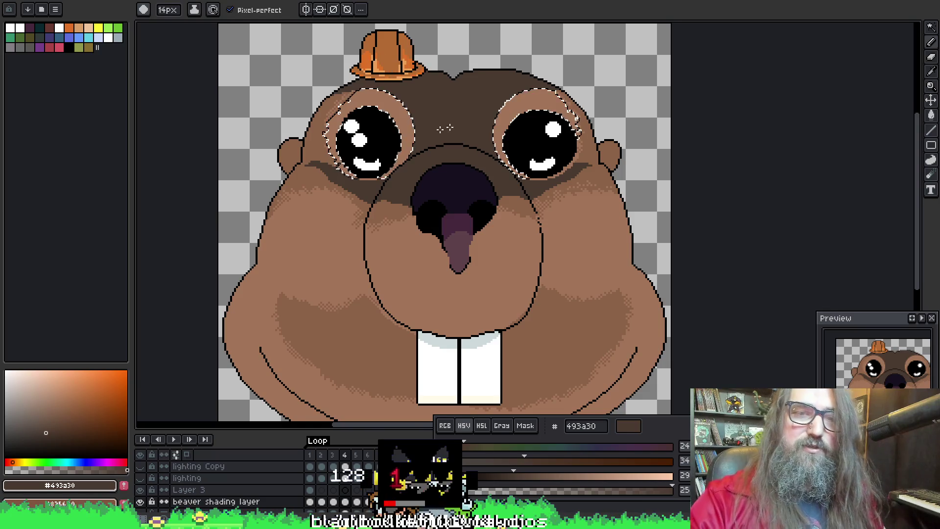
drag(449, 127, 441, 120)
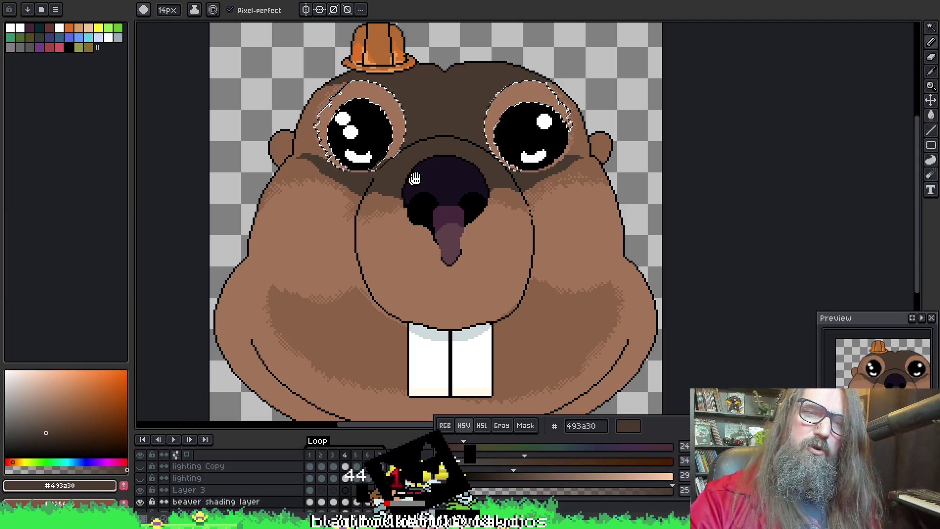
drag(393, 110, 384, 126)
drag(408, 91, 401, 111)
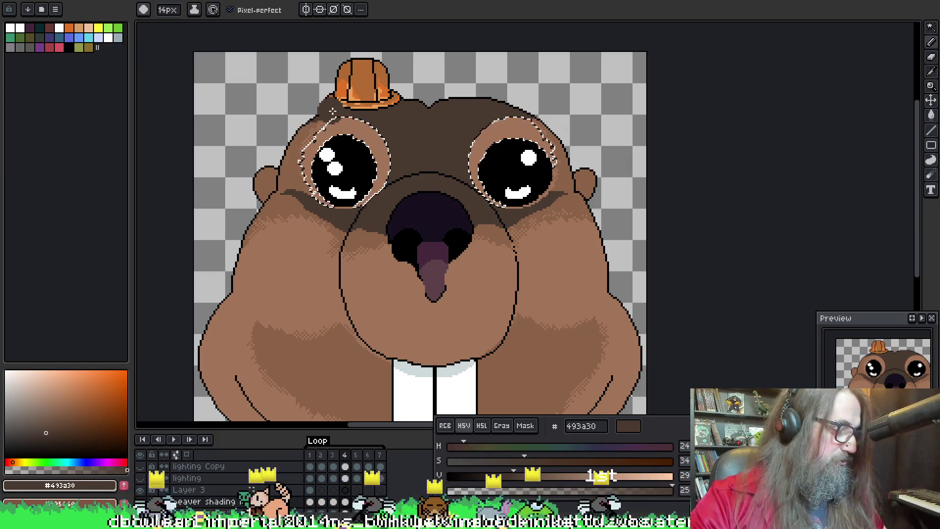
Step: Turn the eye selection into a custom brush, test a dithered stamp, then undo it
key(ctrl+b)
alt+click(387, 112)
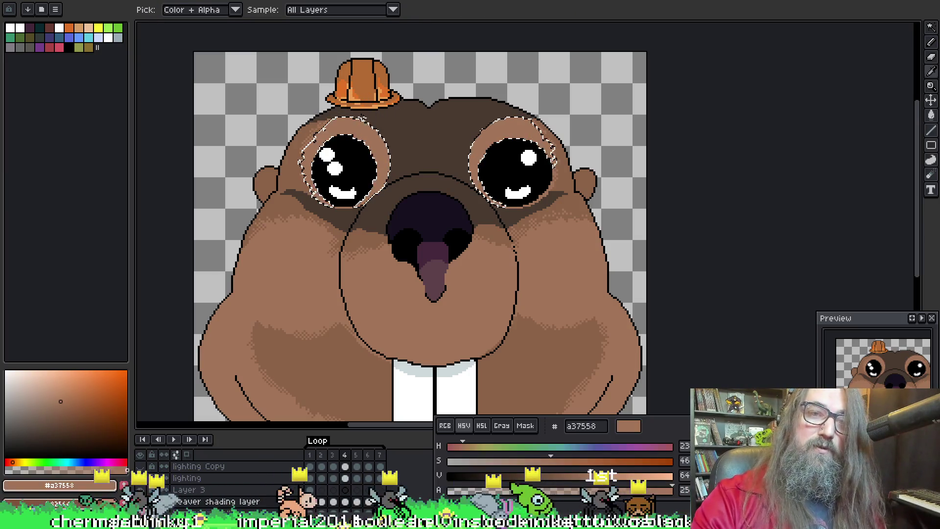
alt+click(392, 114)
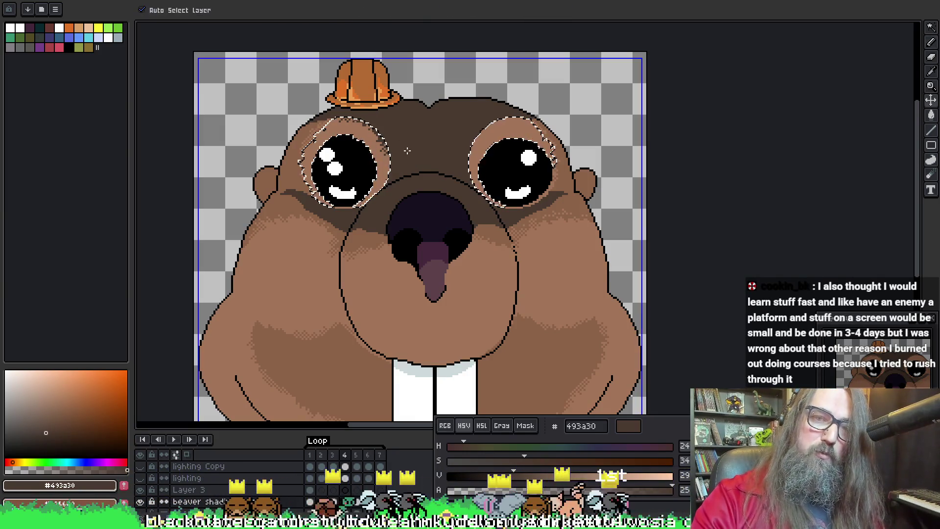
drag(499, 86, 522, 103)
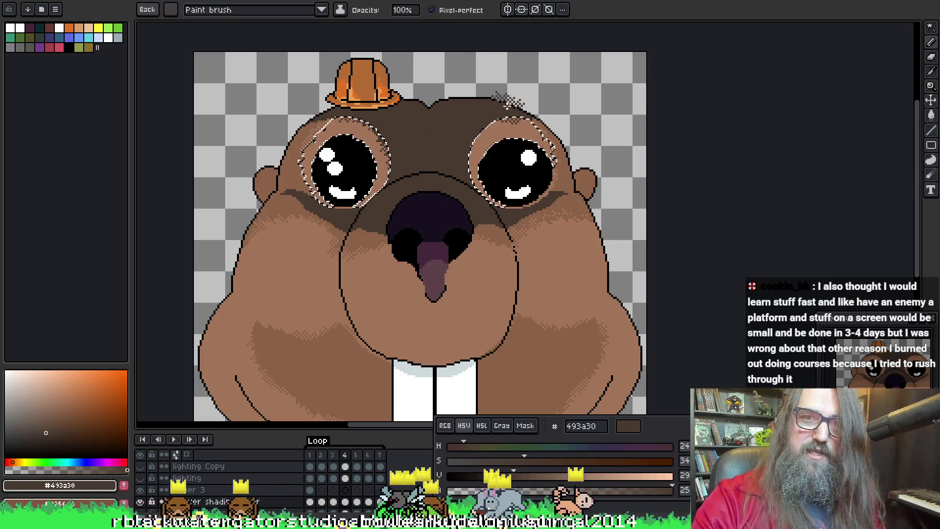
key(ctrl+z)
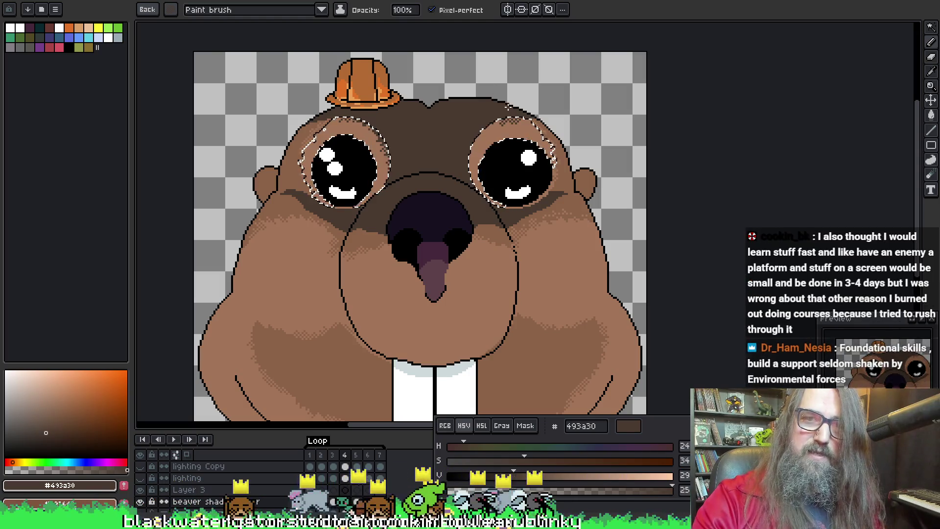
key(m)
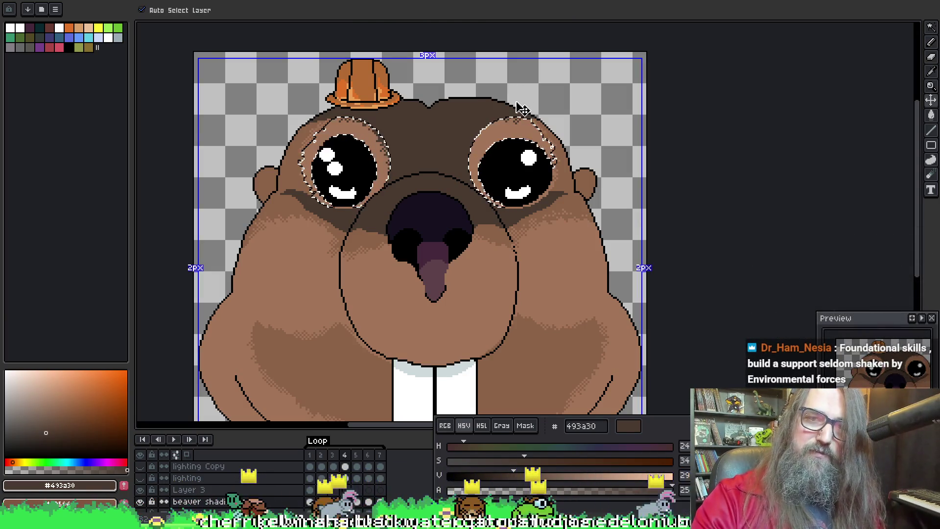
key(b)
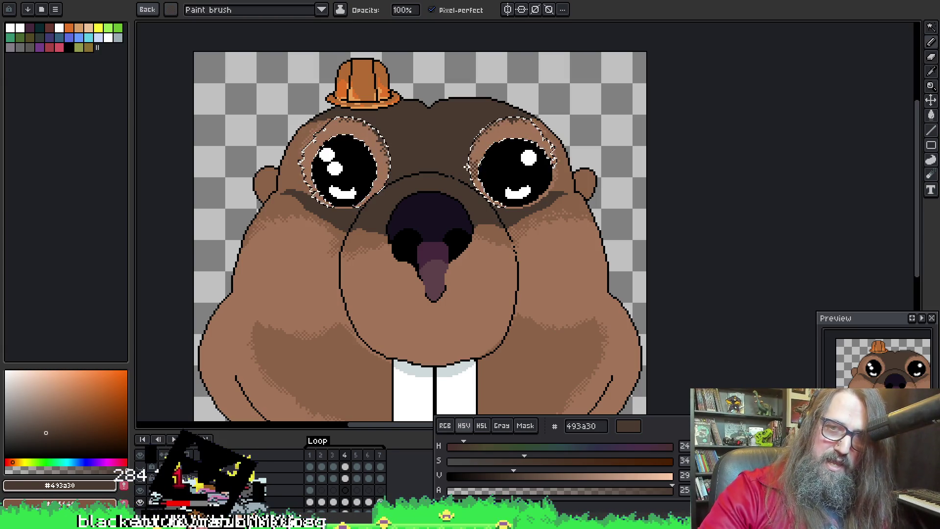
Step: Clear the selection around the eyes and zoom in on the face
drag(466, 169, 440, 140)
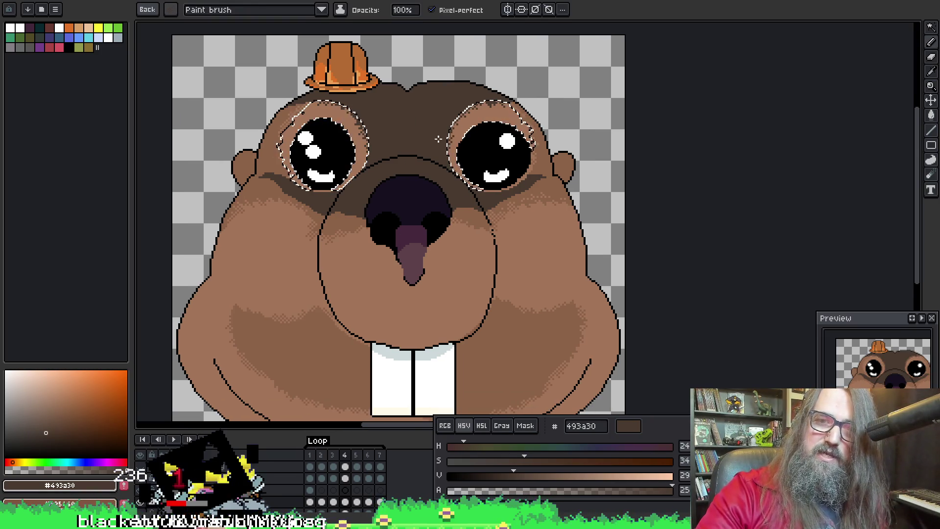
drag(449, 177, 444, 175)
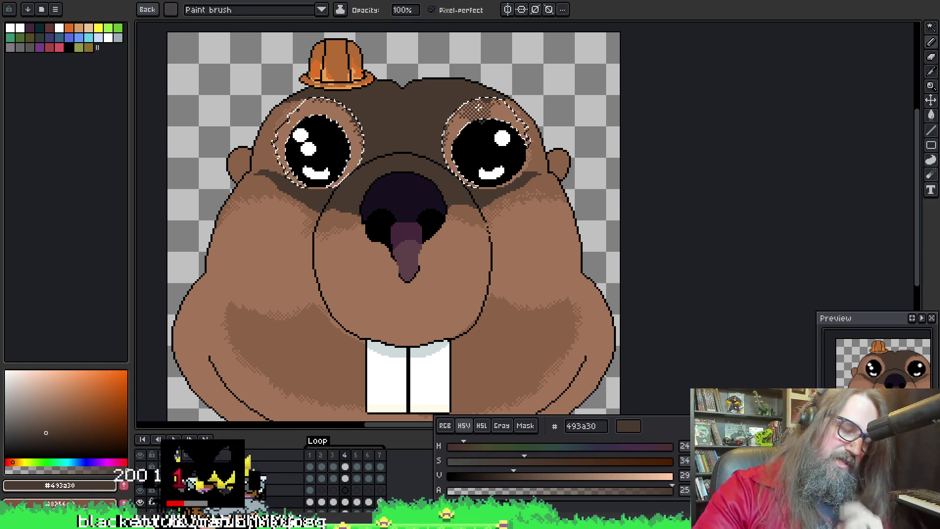
key(ctrl+d)
key(b)
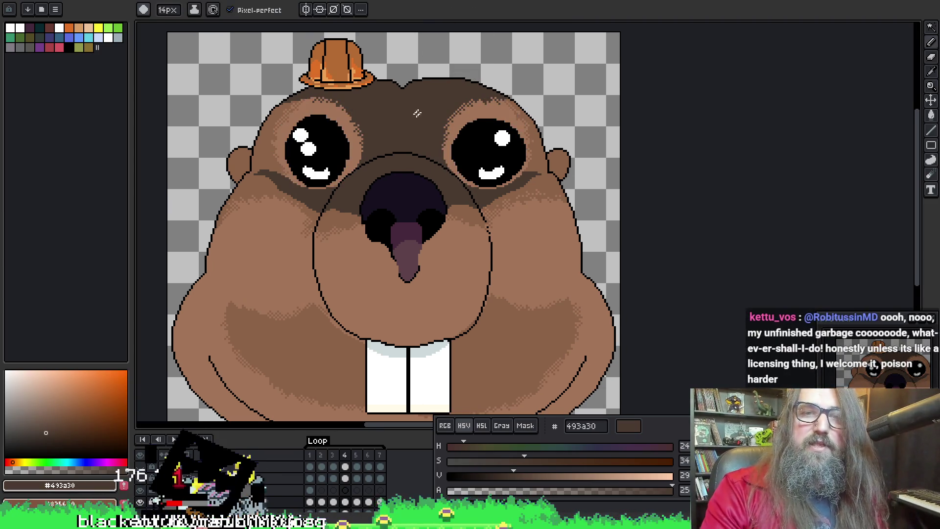
scroll(419, 112, down, 2)
scroll(383, 118, up, 3)
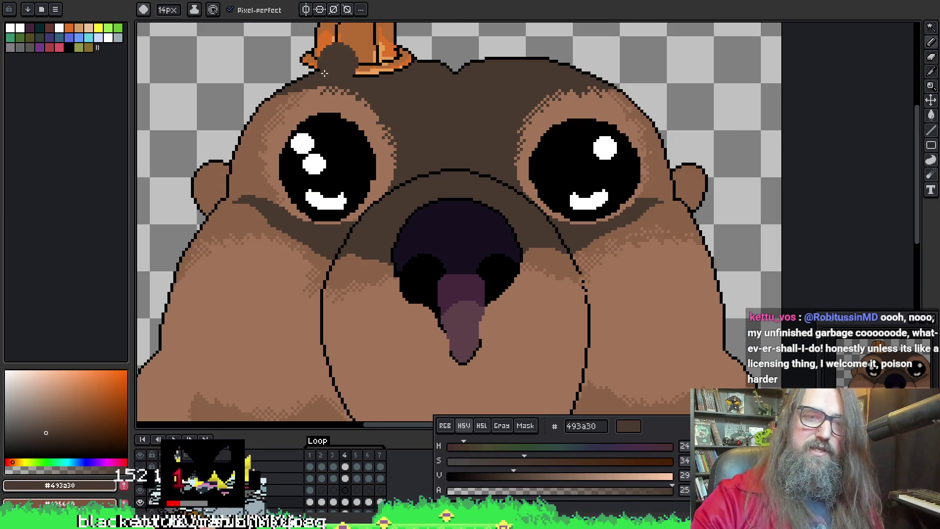
Step: Try a Magic Wand selection of the left eye area and muzzle, then clear it
key(w)
click(253, 204)
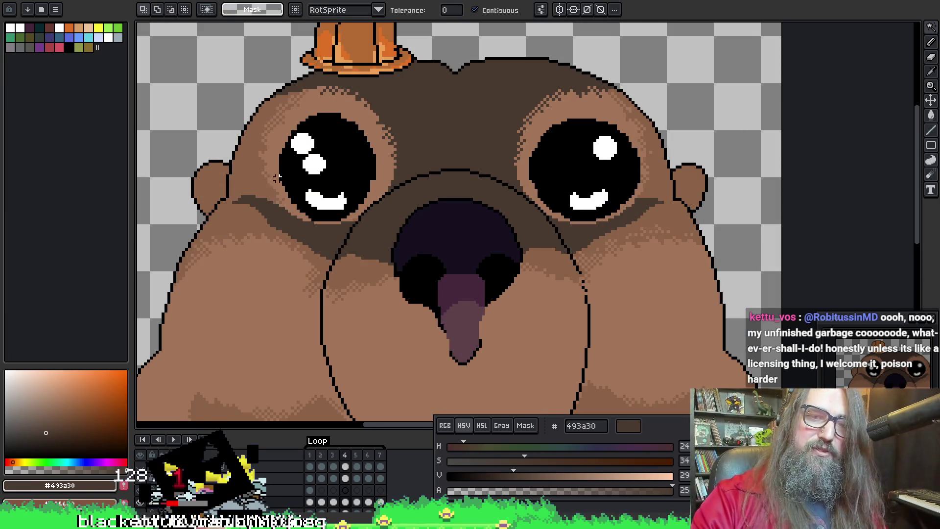
shift+click(357, 270)
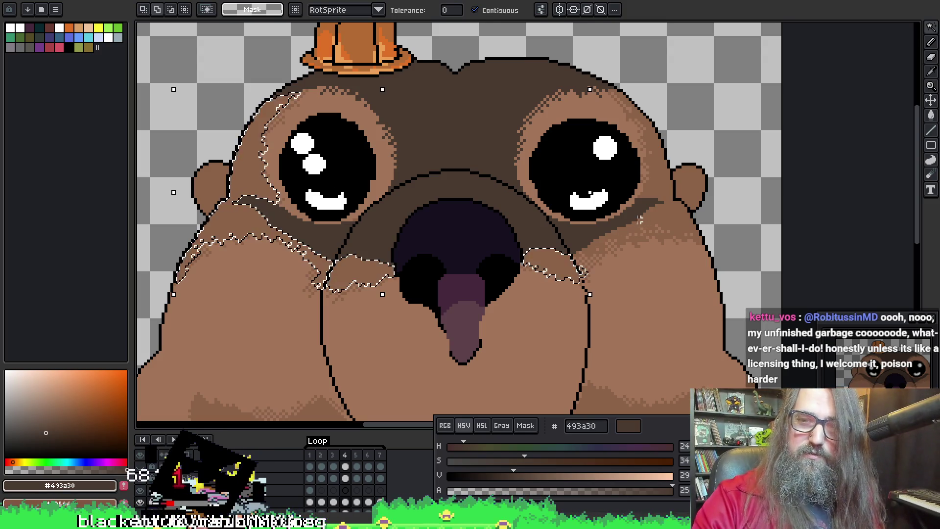
key(ctrl+d)
Step: Select the dark bands under both eyes and around the nose, then return to the pencil
click(319, 226)
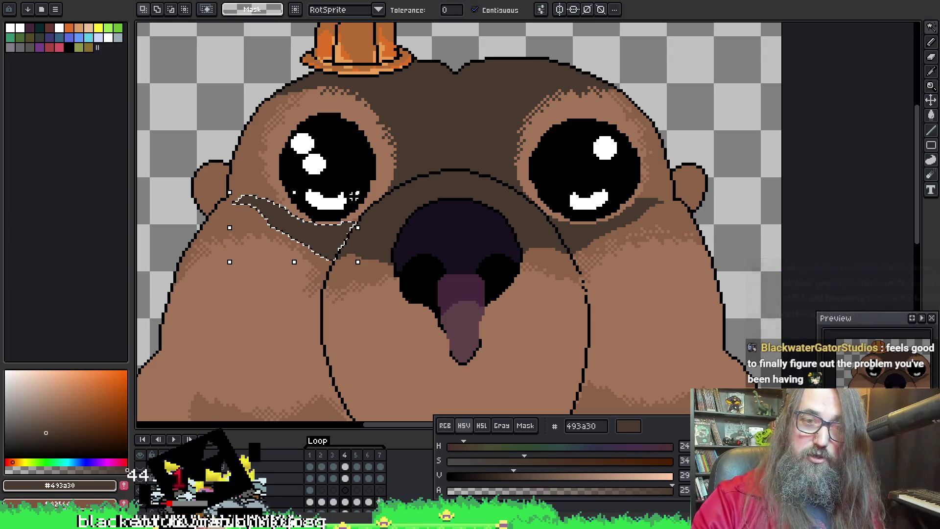
shift+click(582, 219)
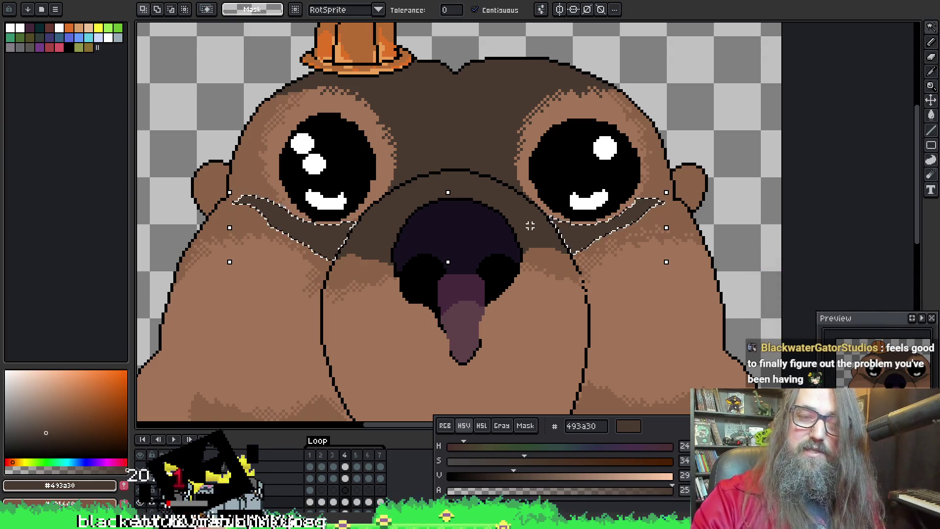
shift+click(522, 182)
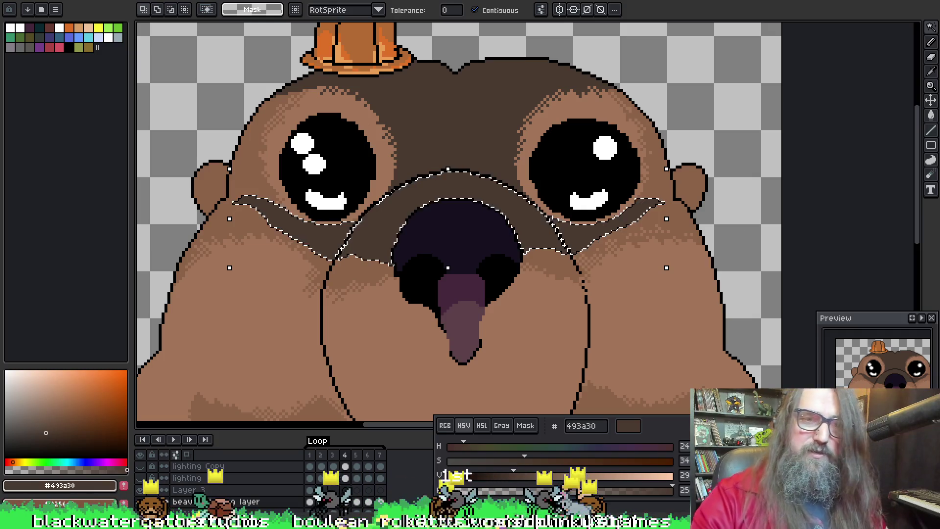
key(b)
drag(245, 170, 264, 184)
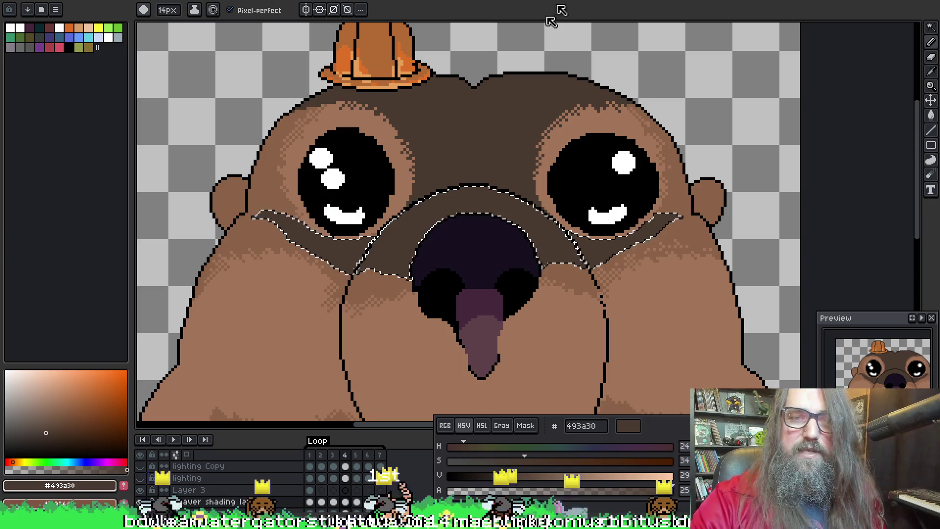
Step: Dab fur brown 8d6348 under the left eye, undoing a too-dark dithered cheek patch
alt+click(363, 125)
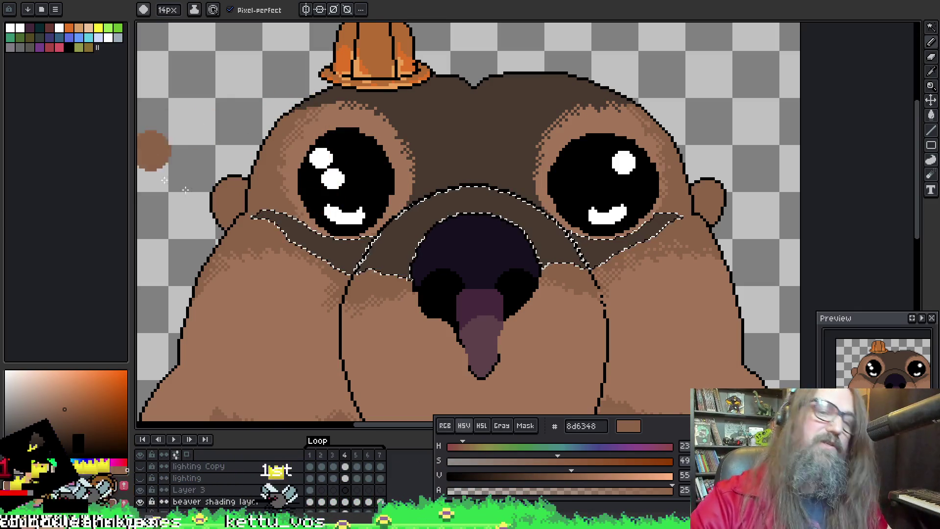
drag(291, 224, 317, 251)
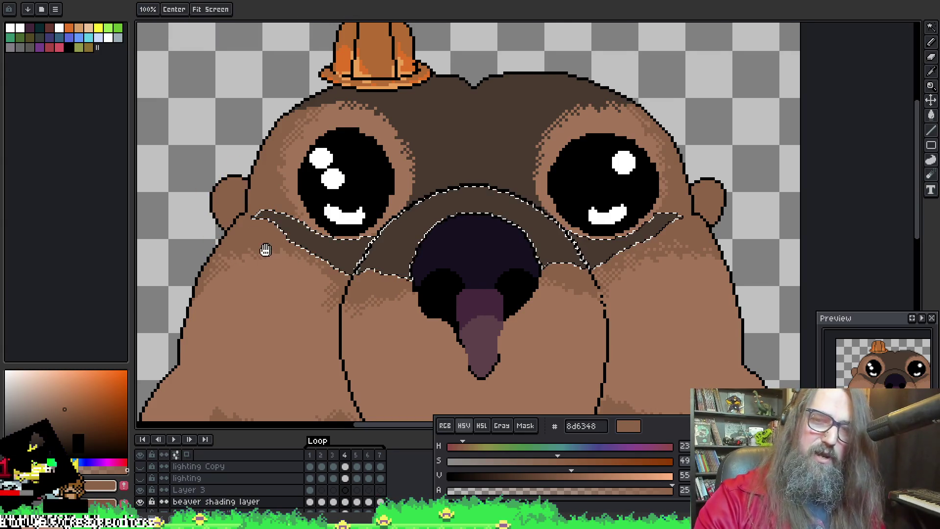
drag(264, 248, 257, 252)
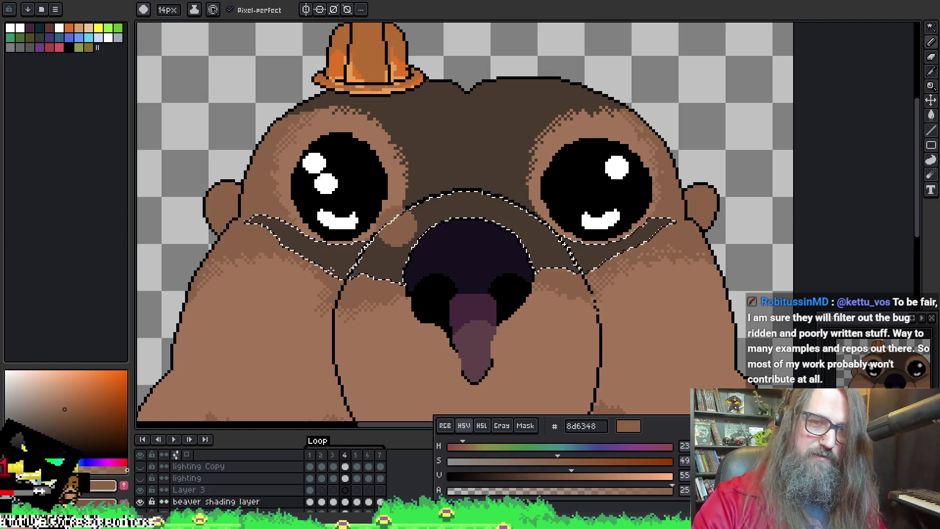
mouse_move(315, 228)
mouse_down()
mouse_move(339, 239)
mouse_move(278, 258)
mouse_up()
key(ctrl+z)
Step: Switch to lighter cheek brown a37558 and drop the cheek-band selection
alt+click(276, 252)
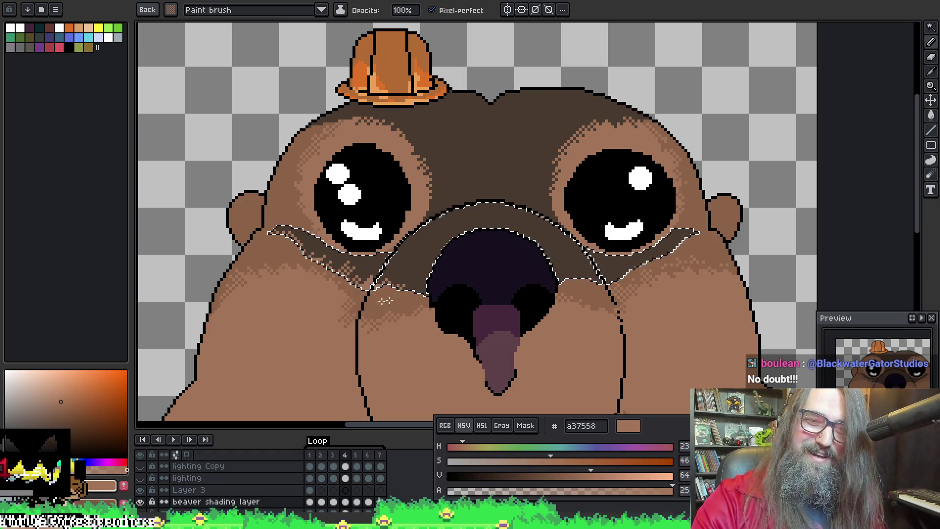
mouse_move(459, 282)
mouse_down()
mouse_move(390, 254)
mouse_move(428, 222)
mouse_up()
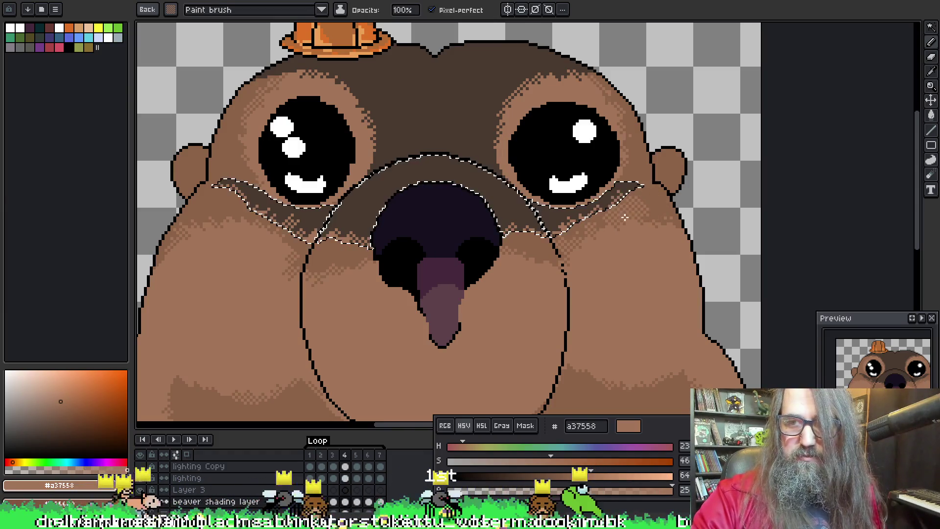
drag(641, 160, 652, 162)
key(ctrl+d)
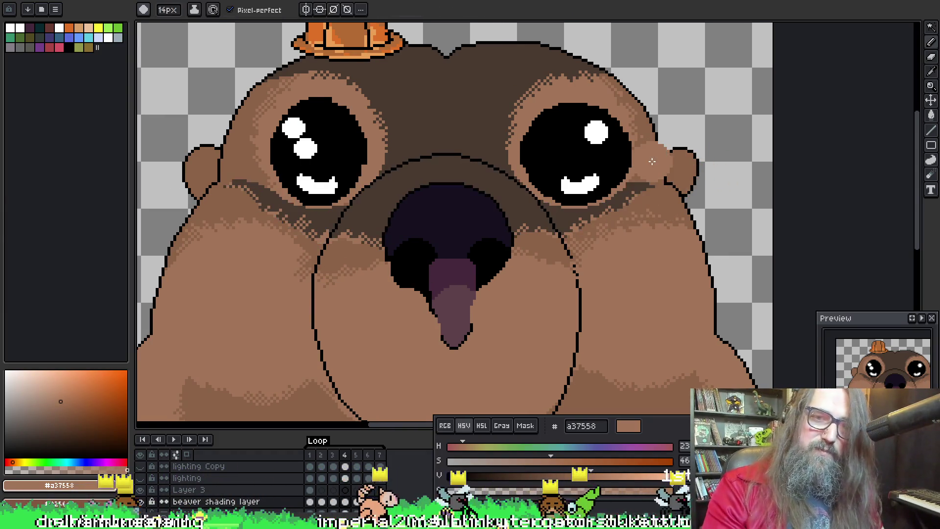
Step: Frame the whole beaver face and restore the previous cheek and nose selection
scroll(394, 267, down, 1)
scroll(478, 220, up, 2)
drag(477, 220, 335, 283)
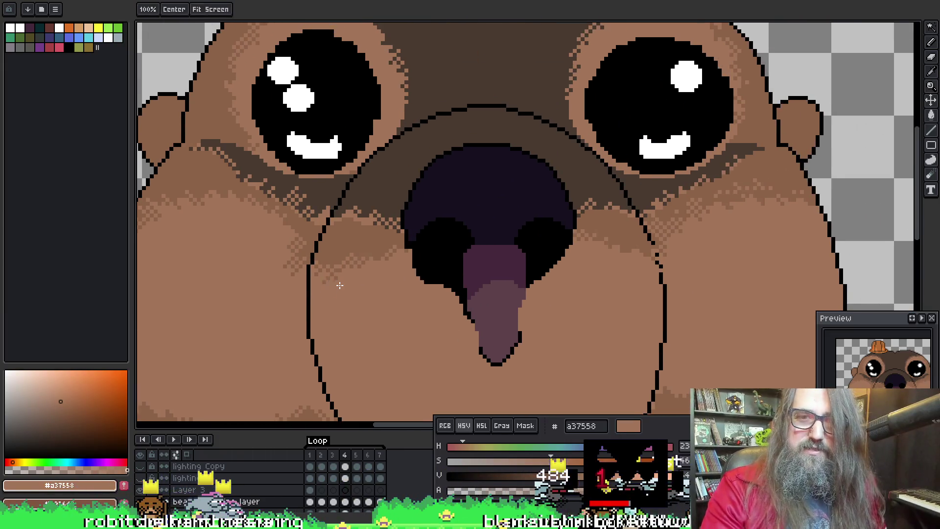
key(ctrl+shift+d)
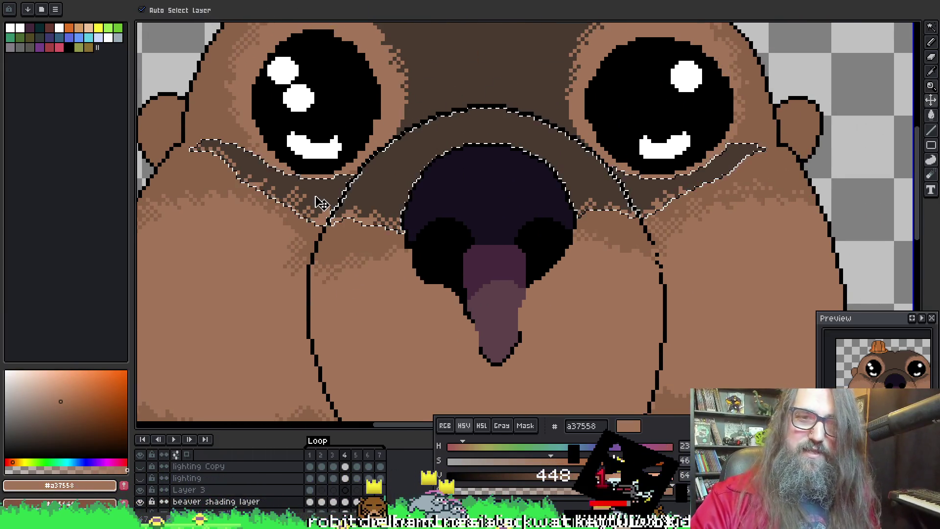
Step: Pick the darker cheek brown 8d6348 for the brush and undo a test patch between the eyes
key(b)
key(v)
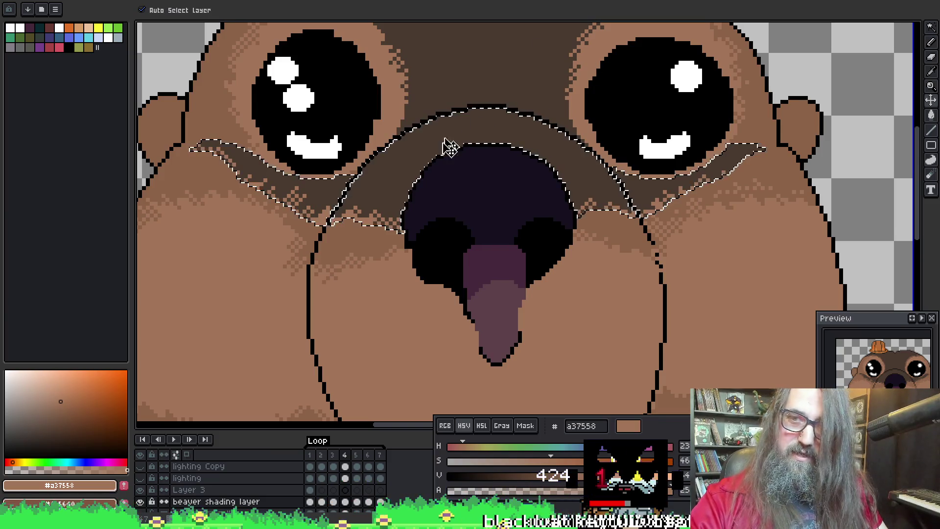
key(b)
alt+click(361, 216)
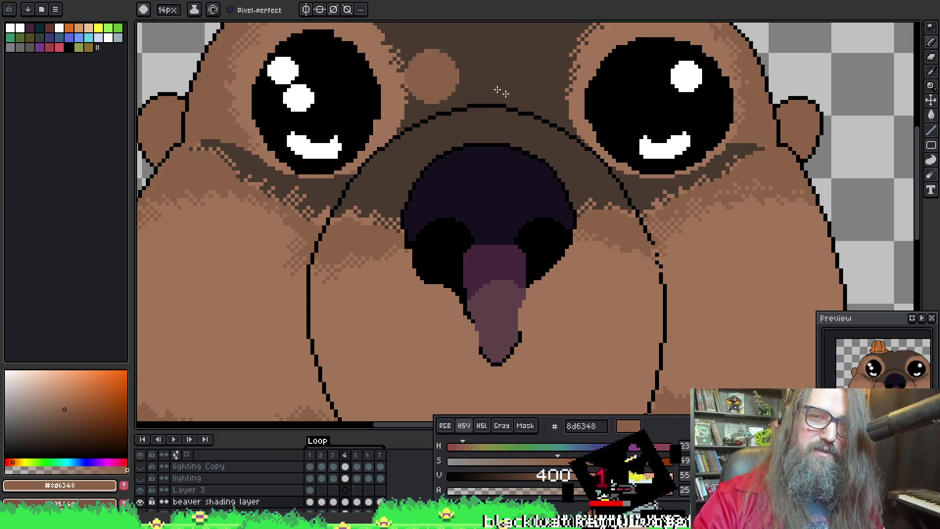
alt+click(472, 84)
drag(568, 73, 583, 87)
key(ctrl+z)
key(v)
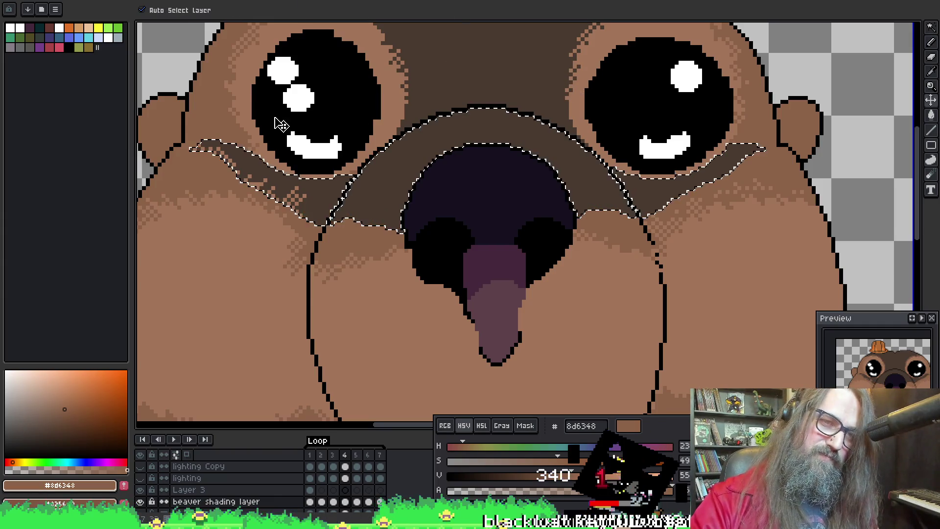
key(b)
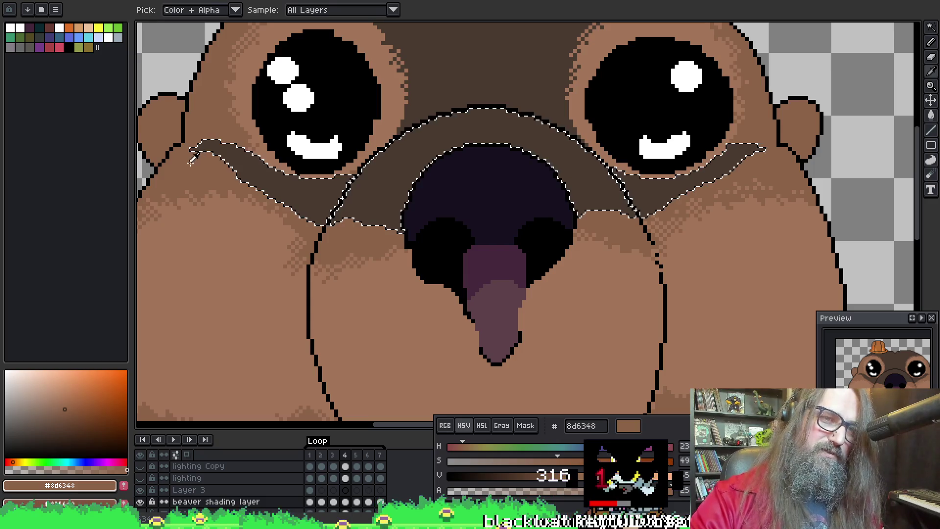
Step: Centre the view on the left cheek and undo a stray stroke there
drag(196, 132, 235, 182)
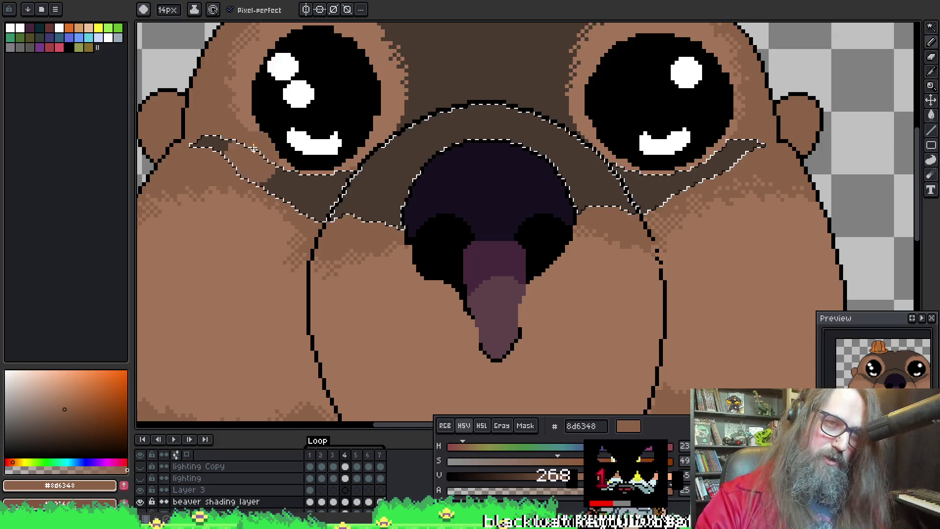
key(space)
drag(280, 234, 314, 244)
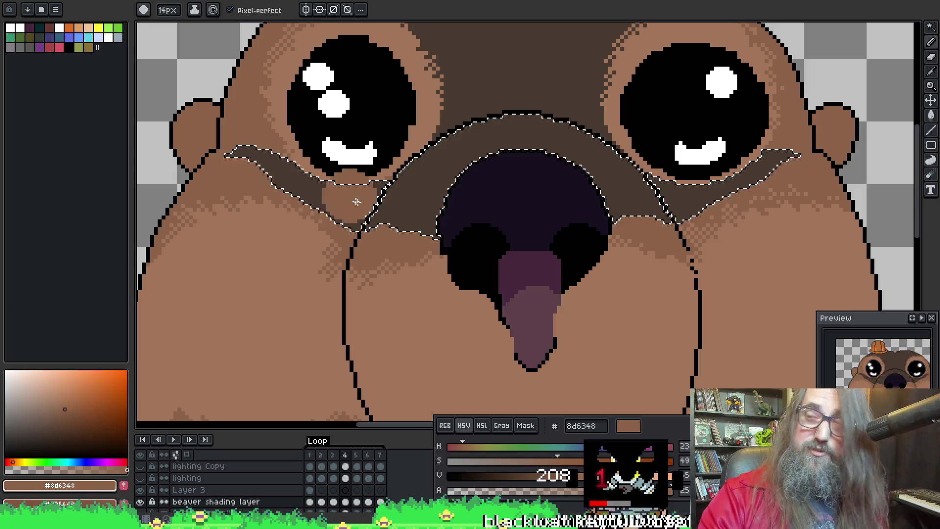
key(ctrl+z)
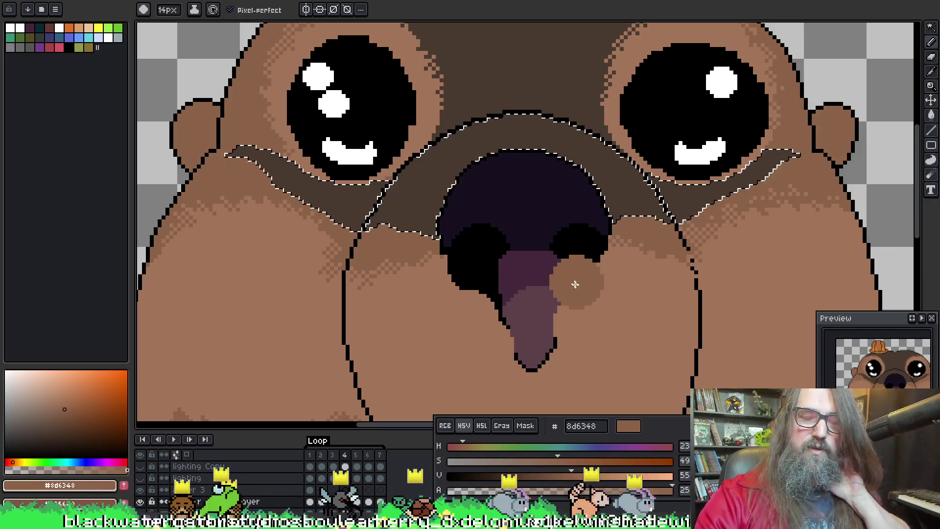
drag(258, 146, 315, 182)
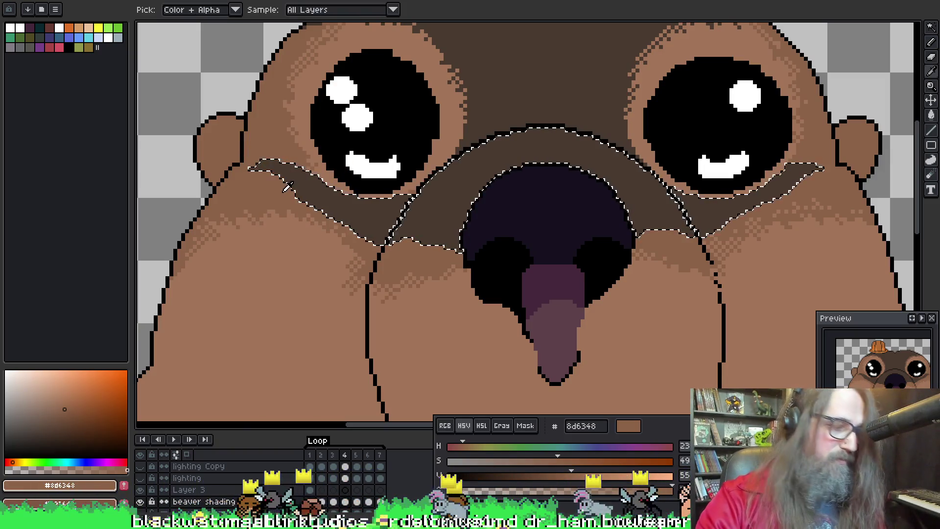
Step: Dither darker 8d6348 shading along the left and right edges of the nose
key(b)
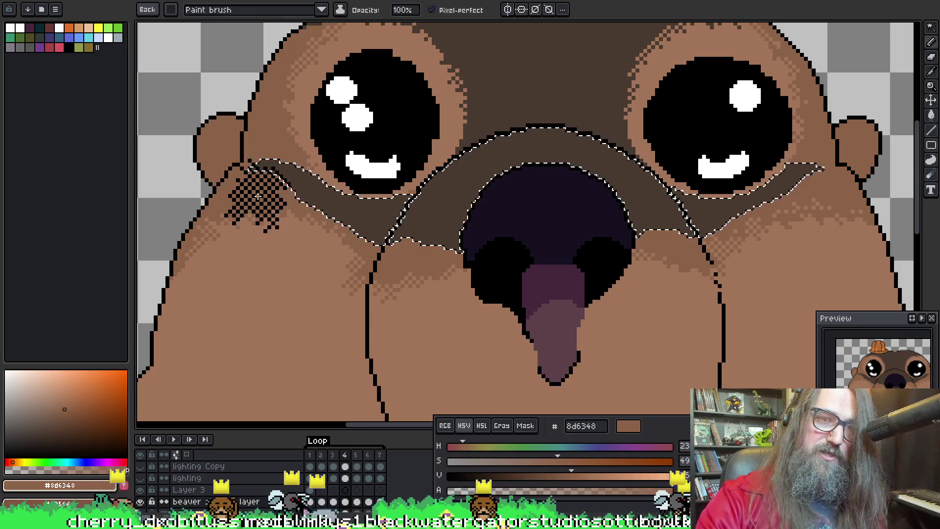
alt+click(263, 194)
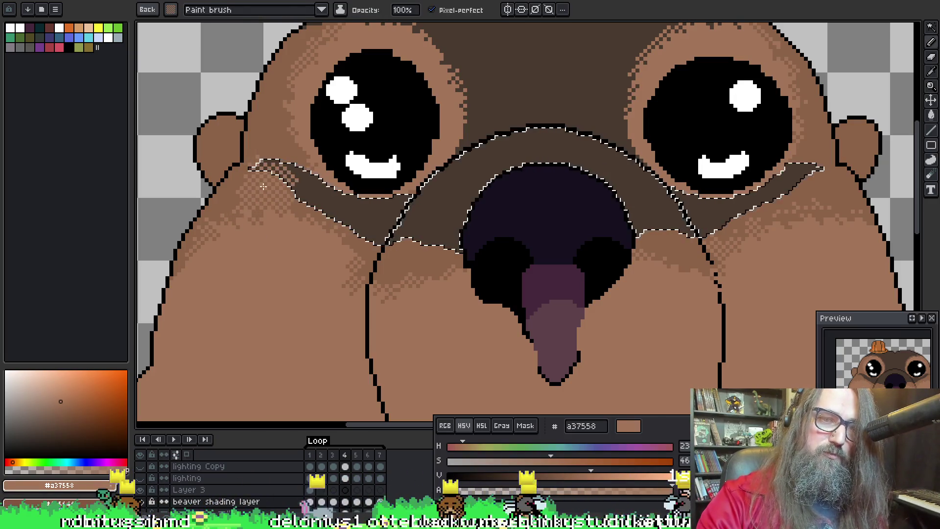
alt+click(261, 180)
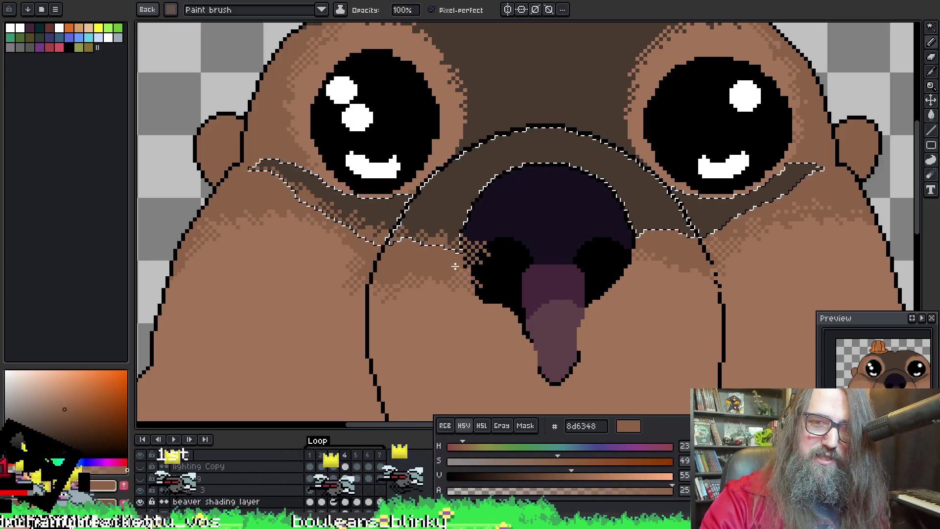
drag(474, 258, 449, 273)
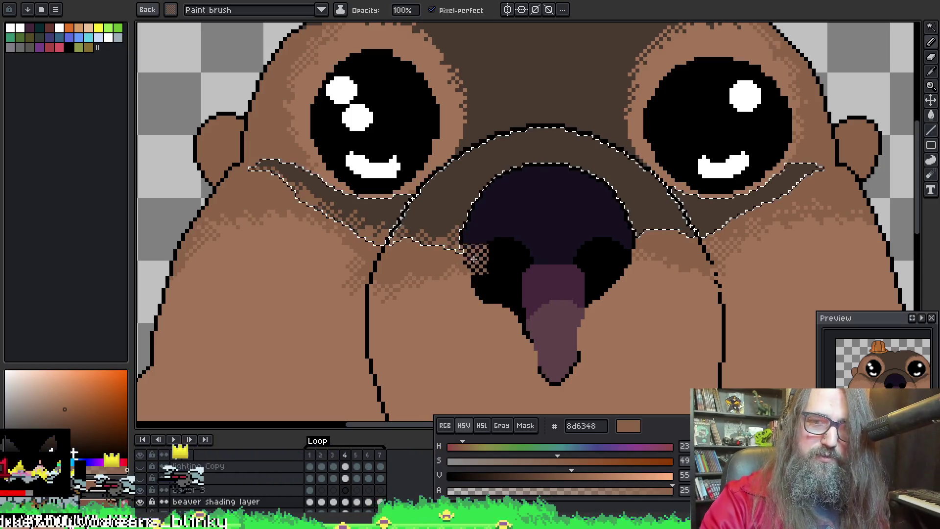
drag(566, 260, 503, 250)
mouse_move(605, 234)
mouse_down()
mouse_move(570, 243)
mouse_move(563, 230)
mouse_move(558, 255)
mouse_move(580, 240)
mouse_move(655, 240)
mouse_up()
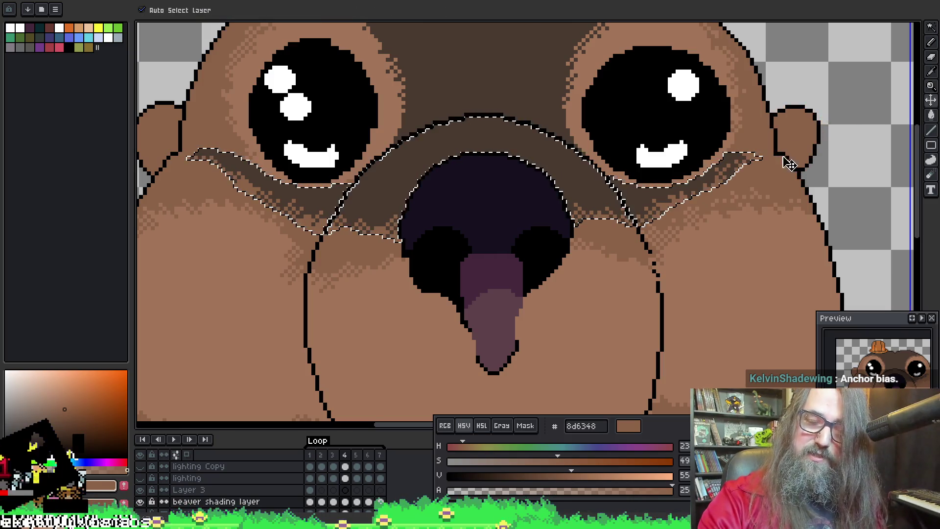
Step: Undo stray shading on the right ear, deselect, and centre the whole beaver
drag(786, 96, 824, 118)
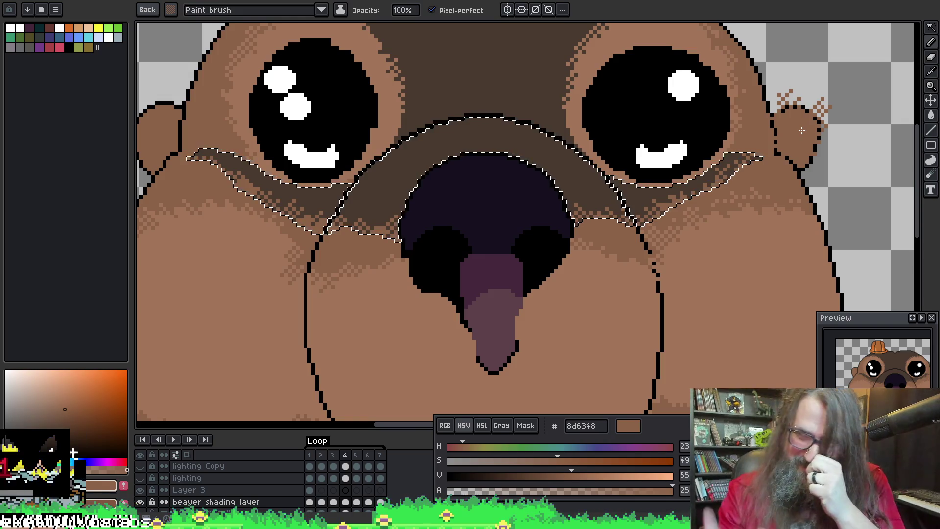
key(ctrl+z)
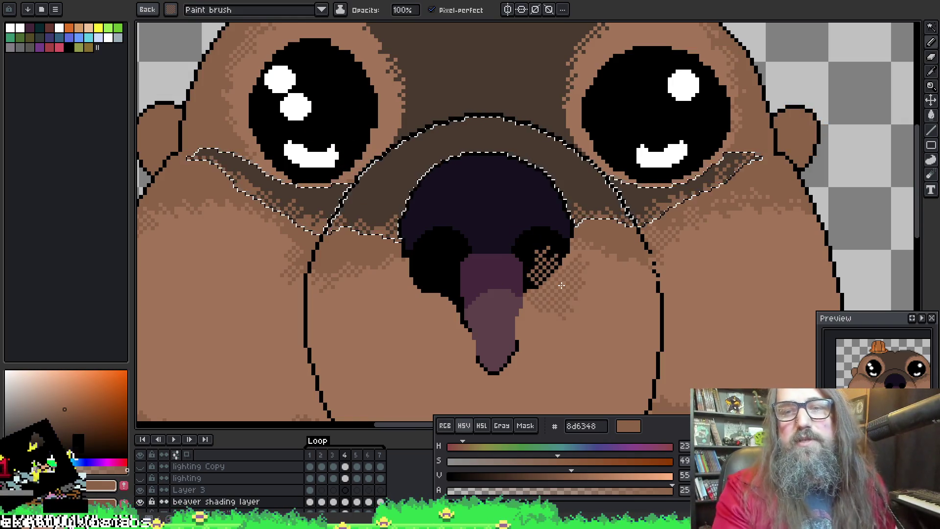
key(ctrl+d)
scroll(578, 304, down, 2)
drag(541, 251, 483, 202)
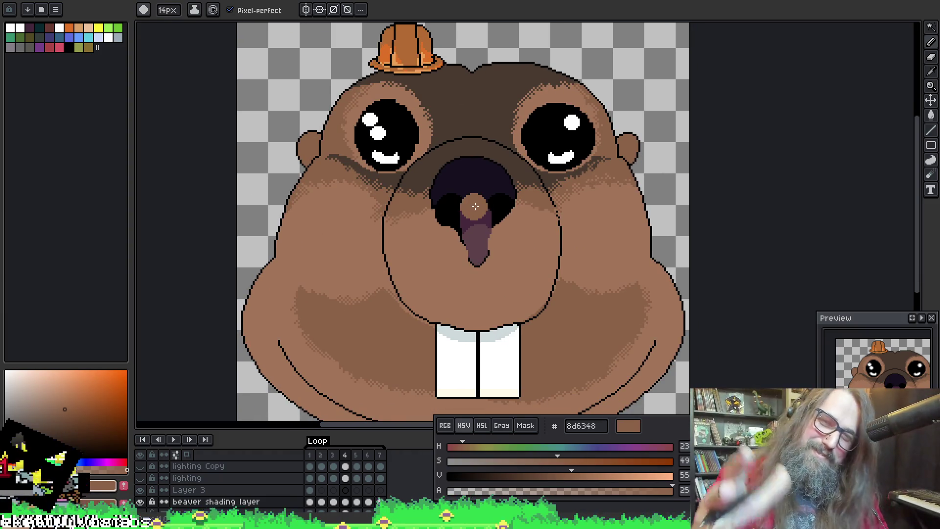
Step: Step through the animation frames to the open-mouth frame 5, framing the teeth
key(Left)
key(Right)
key(Left)
scroll(497, 228, down, 2)
scroll(496, 228, up, 2)
key(Right)
key(Right)
drag(409, 233, 411, 177)
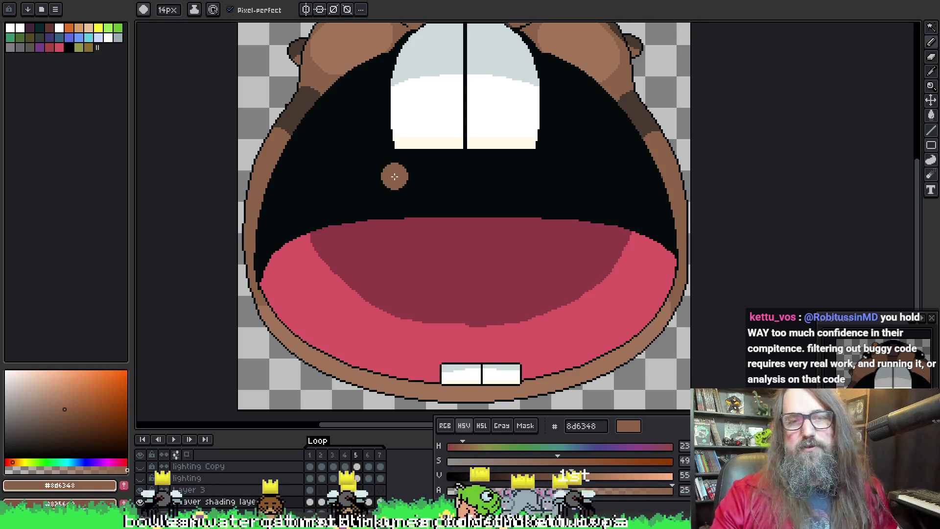
mouse_move(337, 267)
mouse_down()
mouse_move(348, 472)
mouse_move(358, 191)
mouse_move(405, 239)
mouse_up()
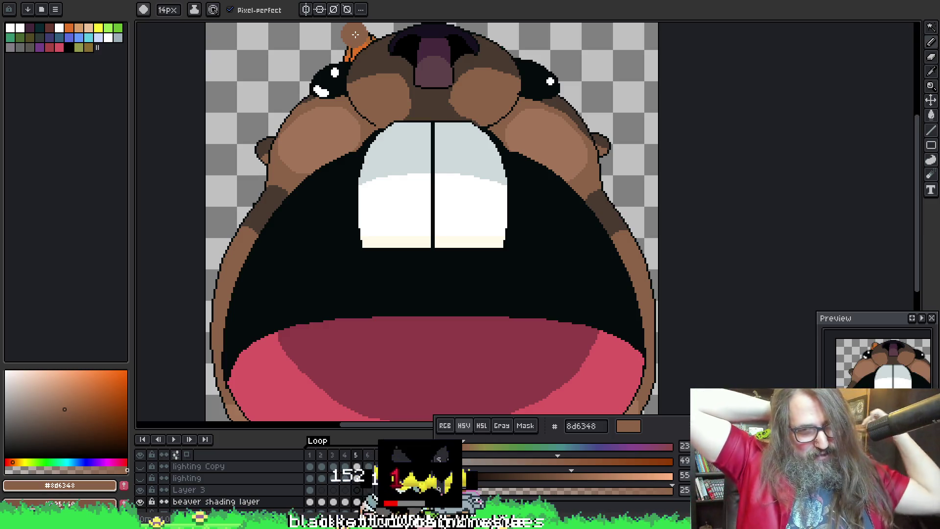
key(space)
drag(476, 244, 477, 240)
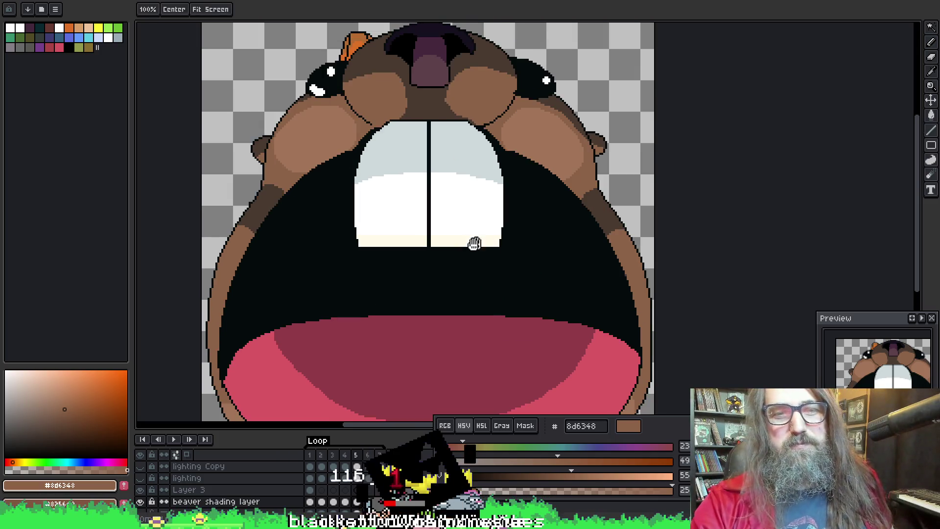
key(space)
drag(543, 199, 512, 127)
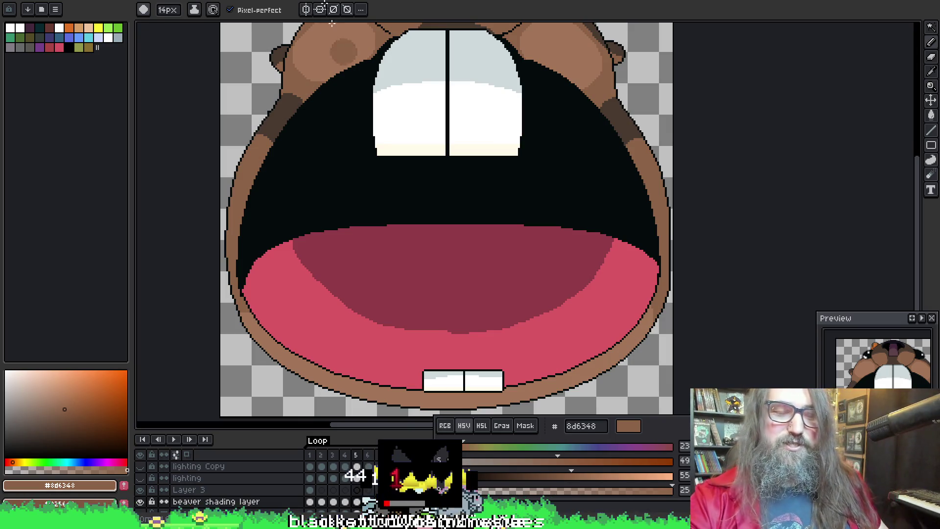
mouse_move(487, 178)
mouse_down()
mouse_move(541, 185)
mouse_move(564, 234)
mouse_up()
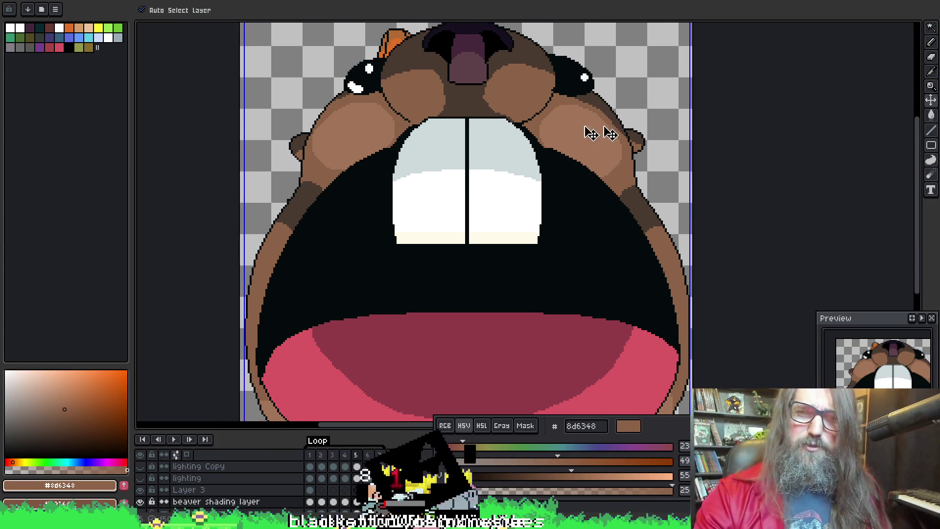
click(357, 134)
key(ctrl+z)
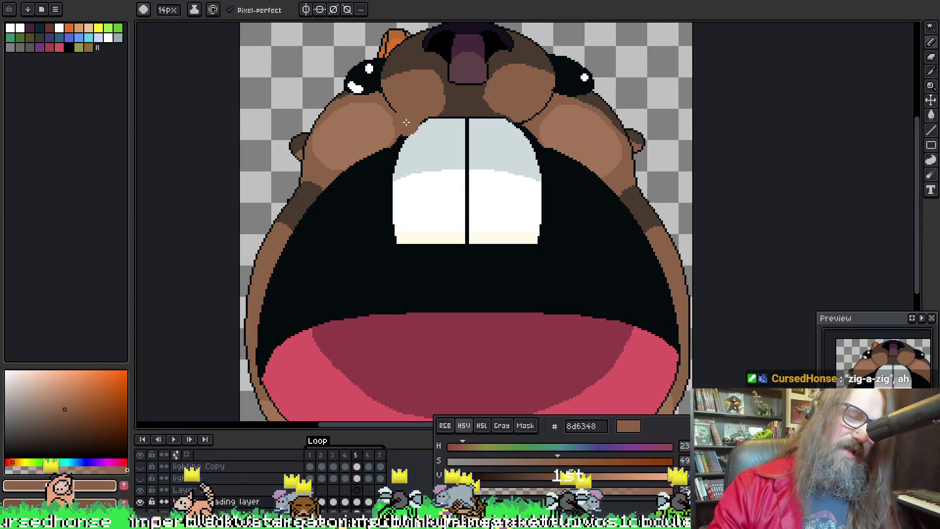
drag(443, 181, 458, 199)
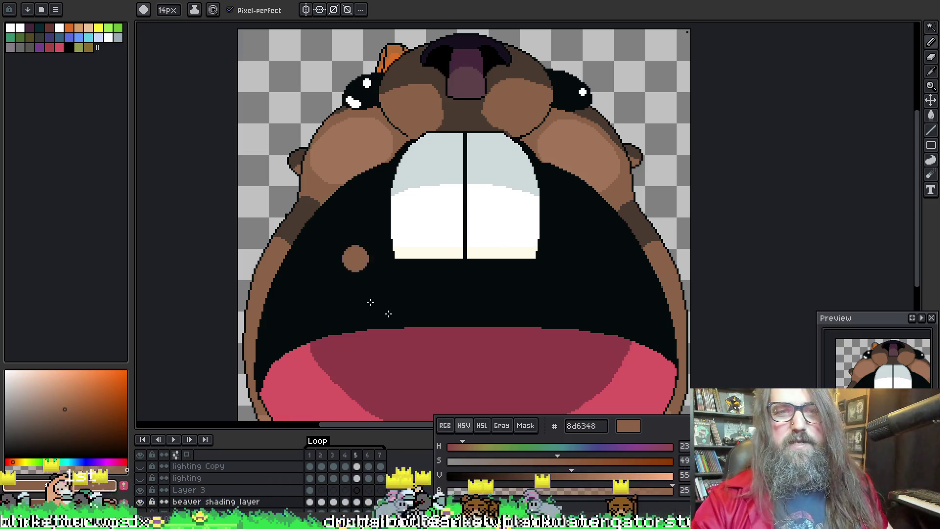
Step: Pan over the open mouth and briefly switch to Magic Wand, then back to drawing
drag(357, 246, 384, 227)
scroll(388, 232, down, 2)
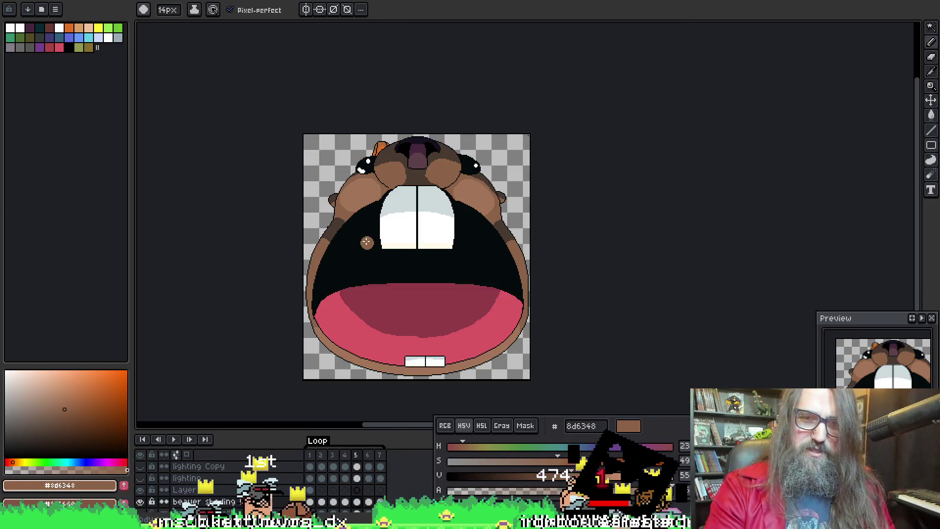
scroll(434, 245, up, 2)
drag(434, 245, 387, 263)
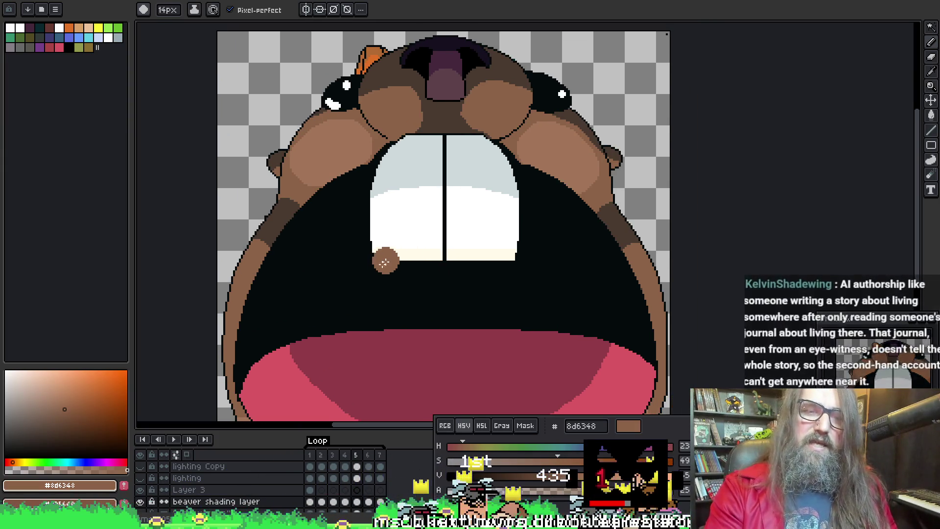
key(Return)
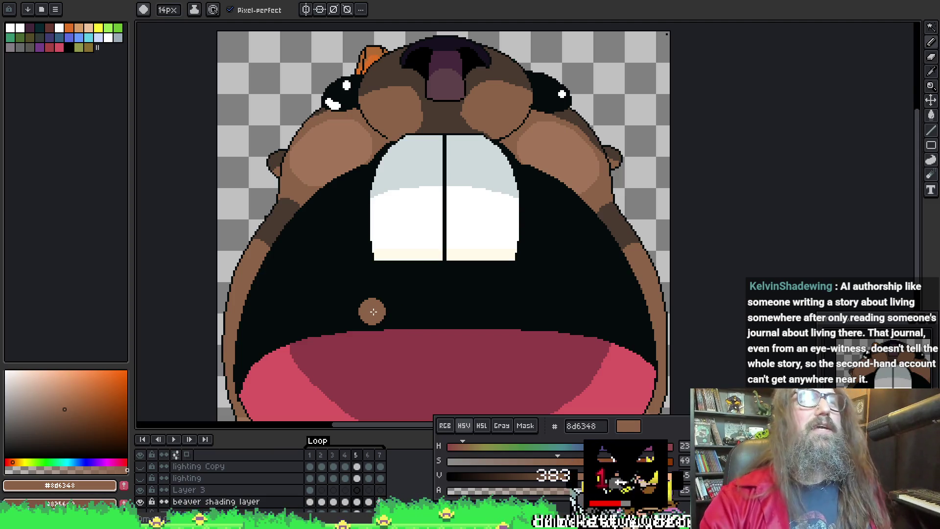
key(q)
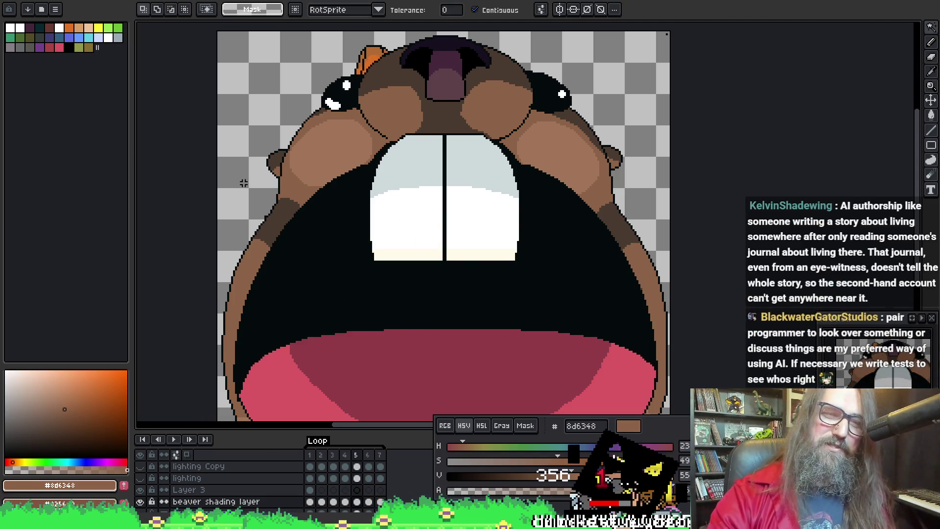
key(b)
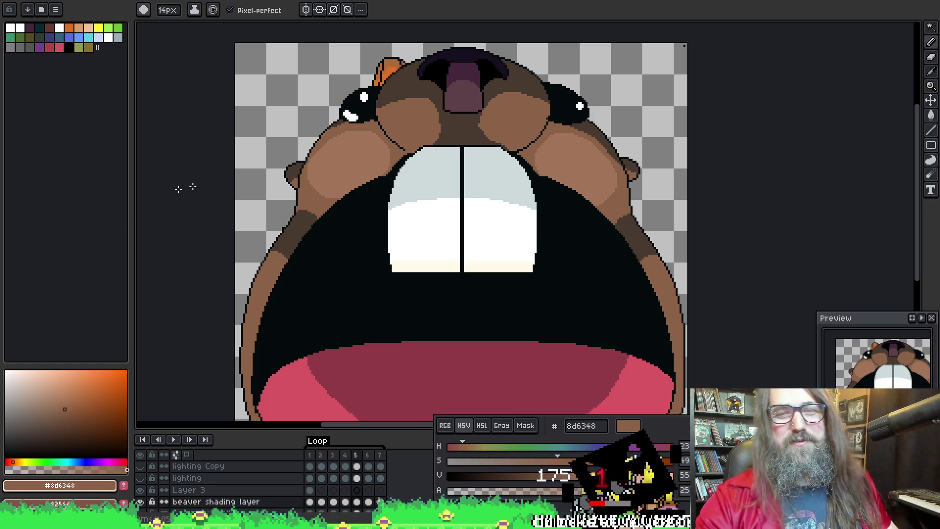
Step: Flip between frames and settle on closed-mouth frame 4 with its cheek shading
scroll(420, 227, down, 1)
scroll(420, 227, right, 1)
key(Left)
key(Right)
key(Left)
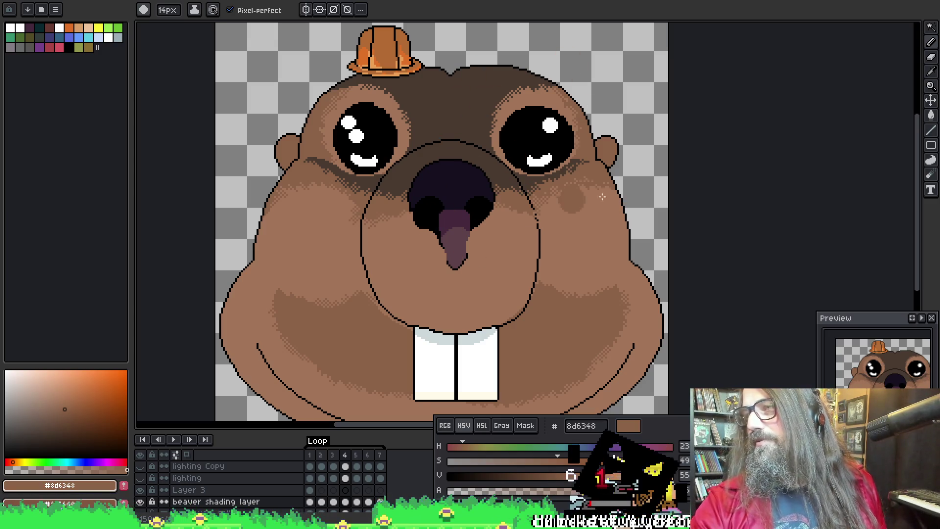
Step: Nudge the view of the closed-mouth face, then advance to open-mouth frame 5
drag(588, 197, 588, 192)
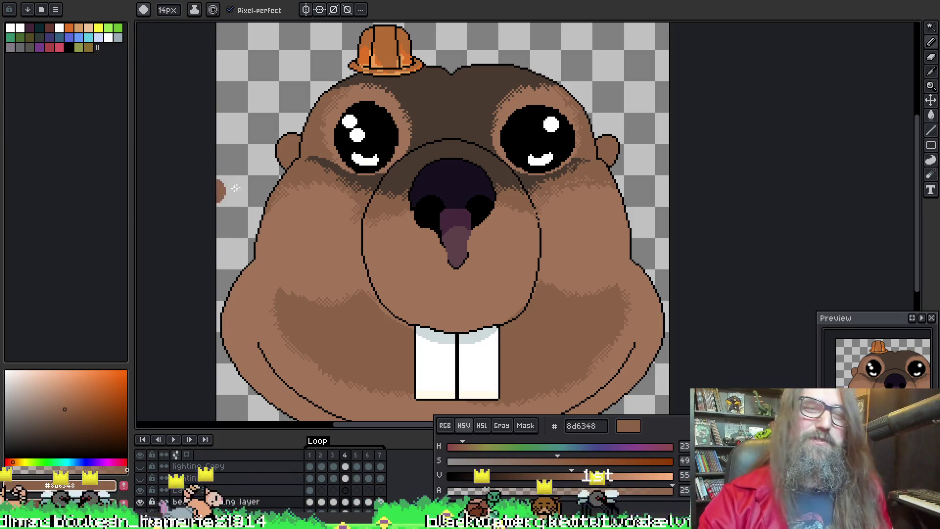
scroll(318, 255, up, 2)
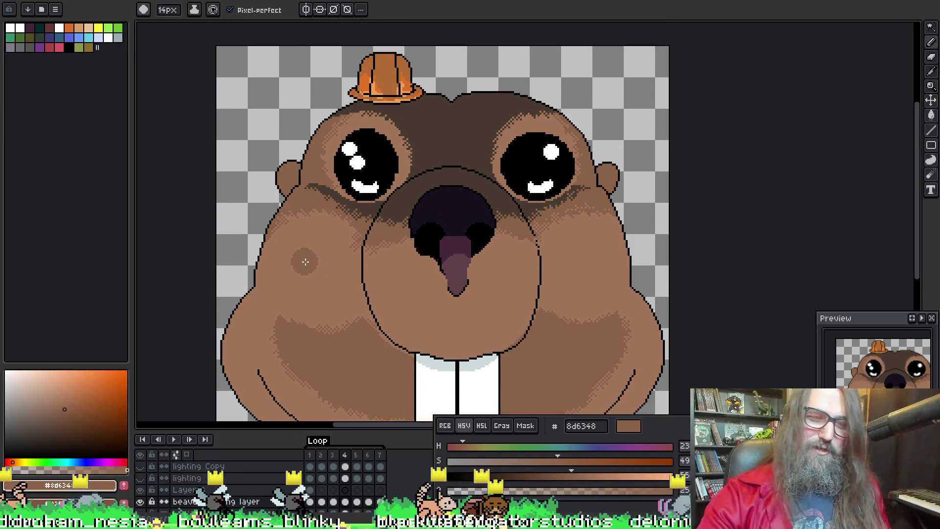
scroll(305, 262, down, 1)
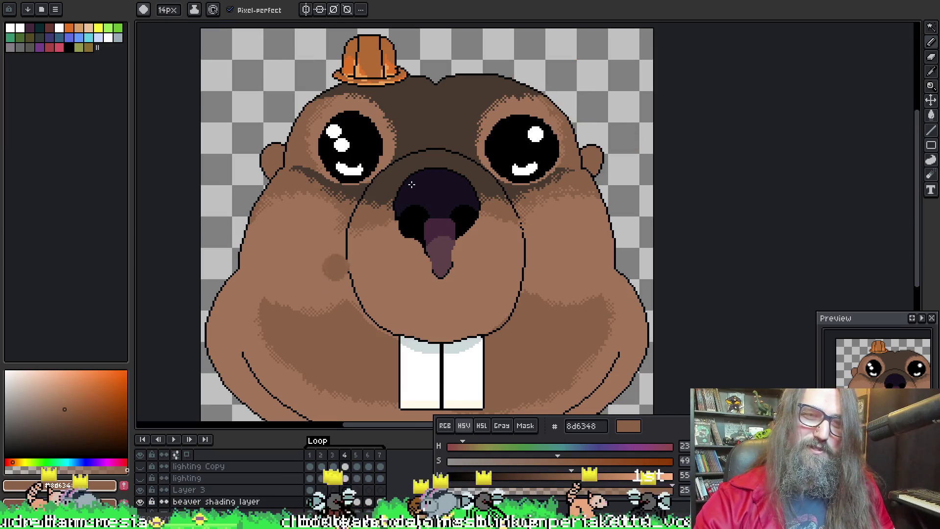
key(period)
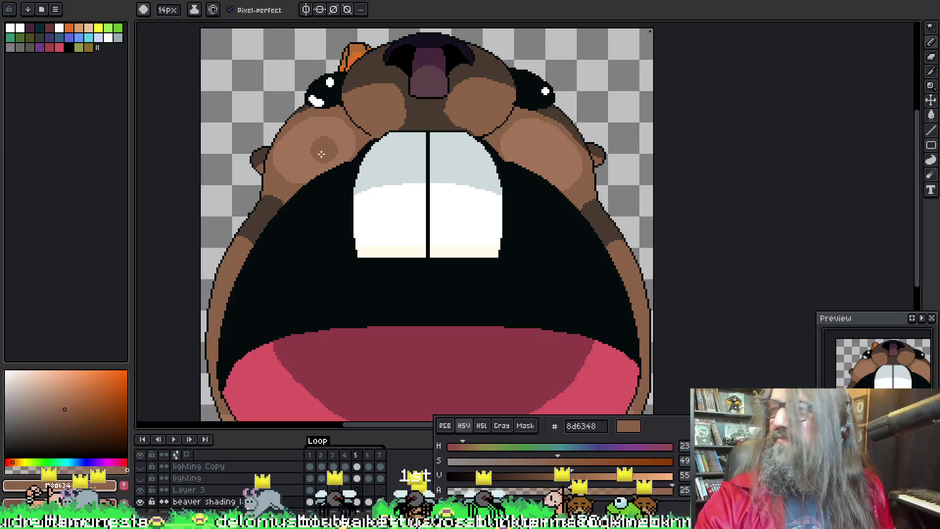
Step: Sample the lighter cheek brown, then settle on the darker 8d6348 brown from the face
alt+click(345, 137)
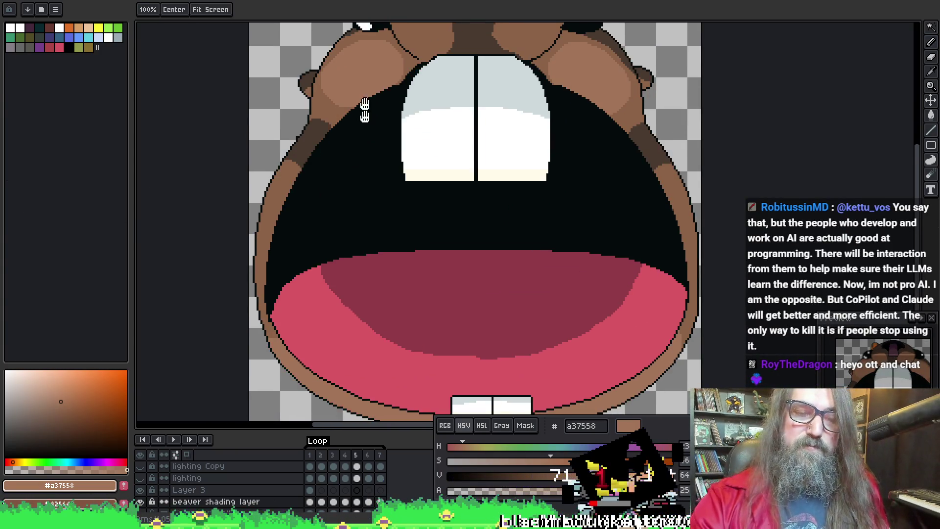
drag(318, 180, 365, 105)
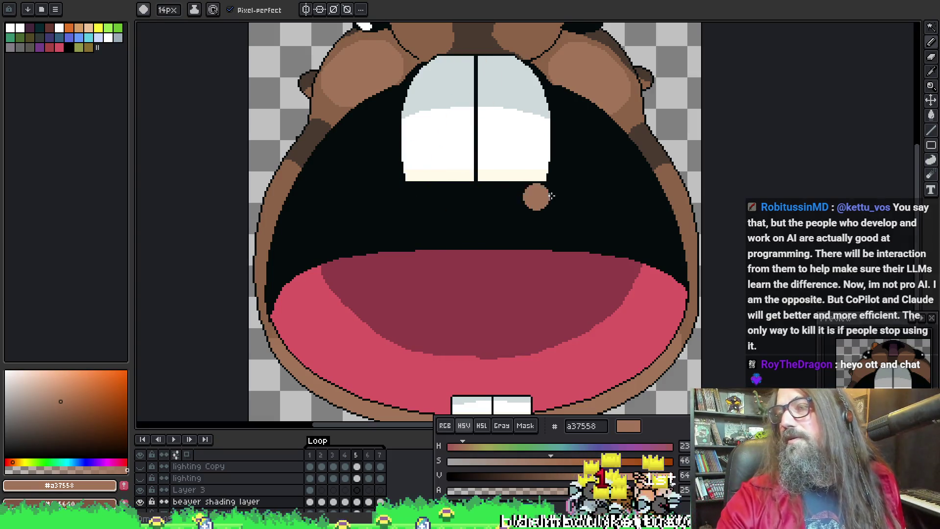
drag(496, 227, 483, 212)
mouse_move(329, 159)
mouse_down()
mouse_move(410, 178)
mouse_move(405, 171)
mouse_up()
alt+click(316, 159)
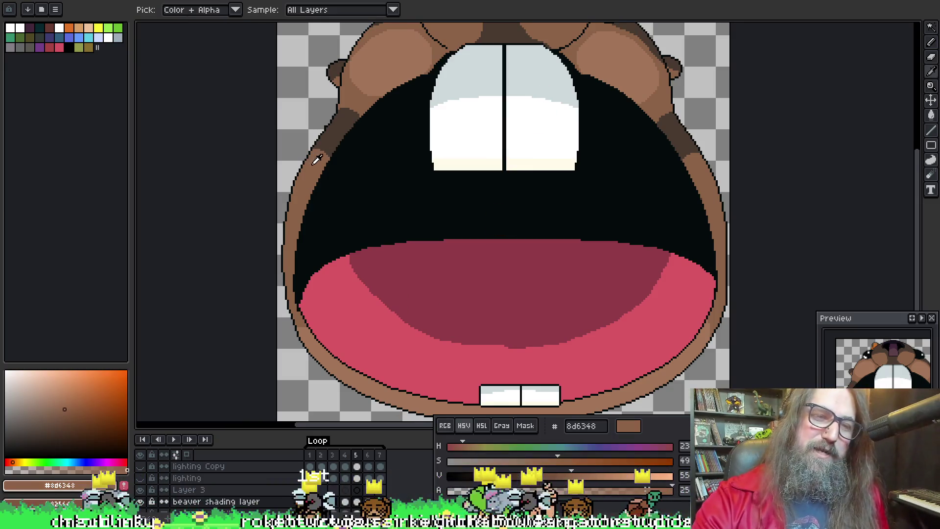
drag(373, 121, 366, 182)
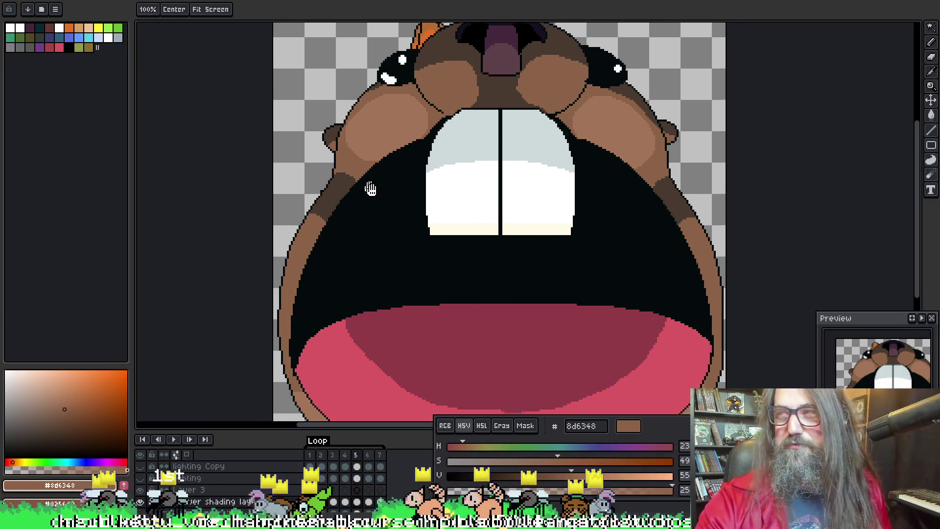
drag(456, 215, 407, 212)
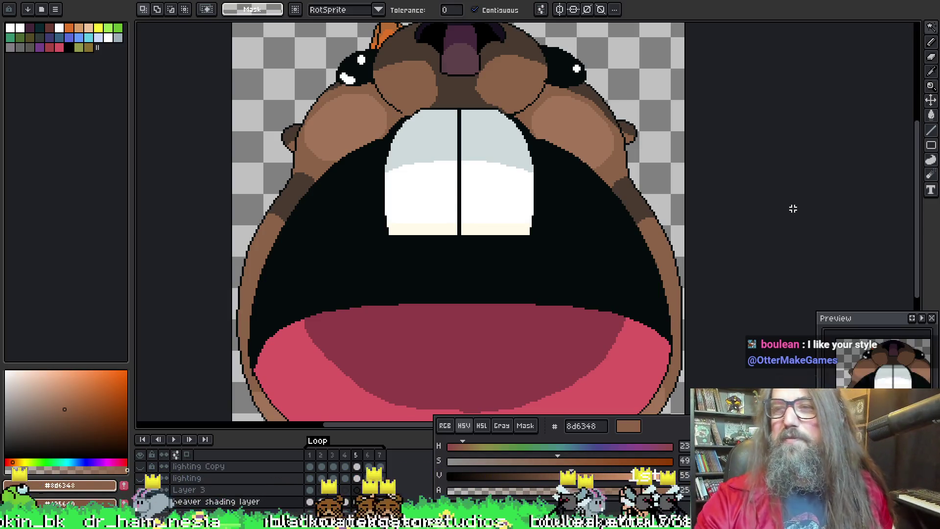
key(b)
drag(342, 176, 333, 204)
key(w)
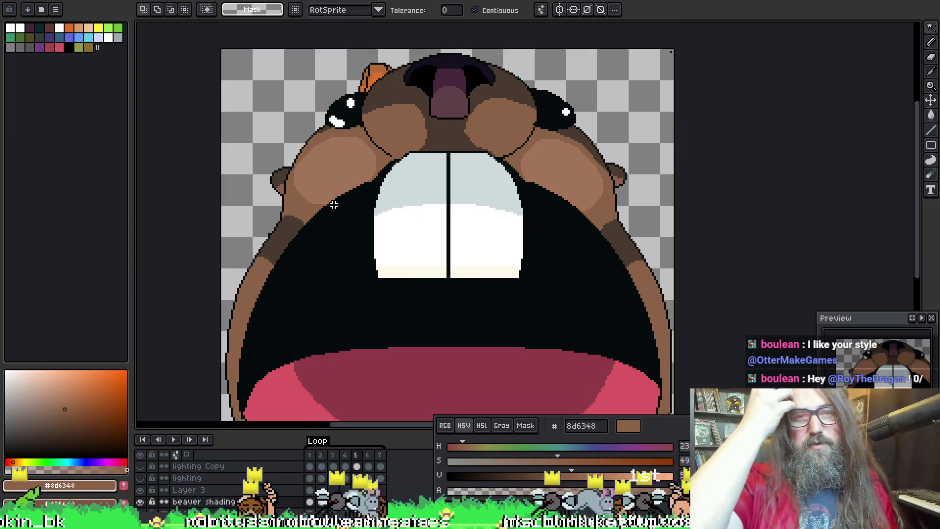
drag(441, 229, 457, 189)
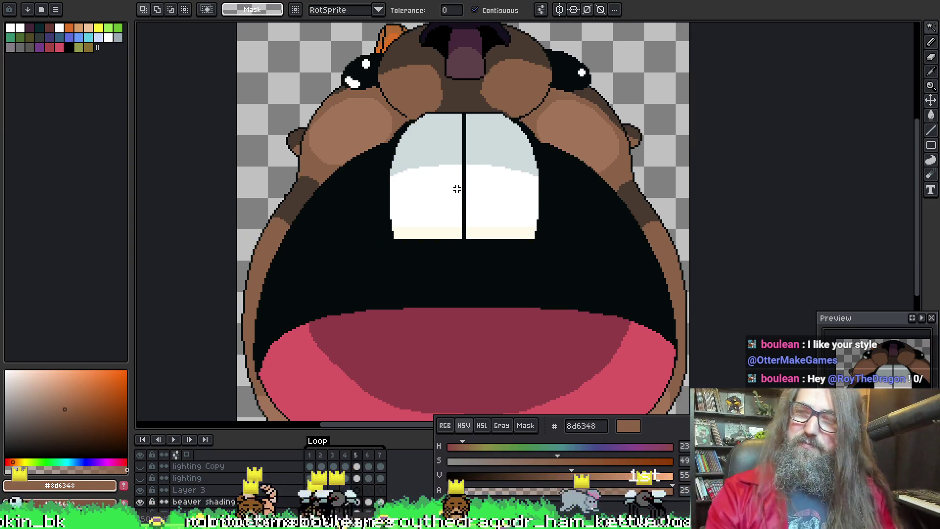
scroll(457, 189, down, 2)
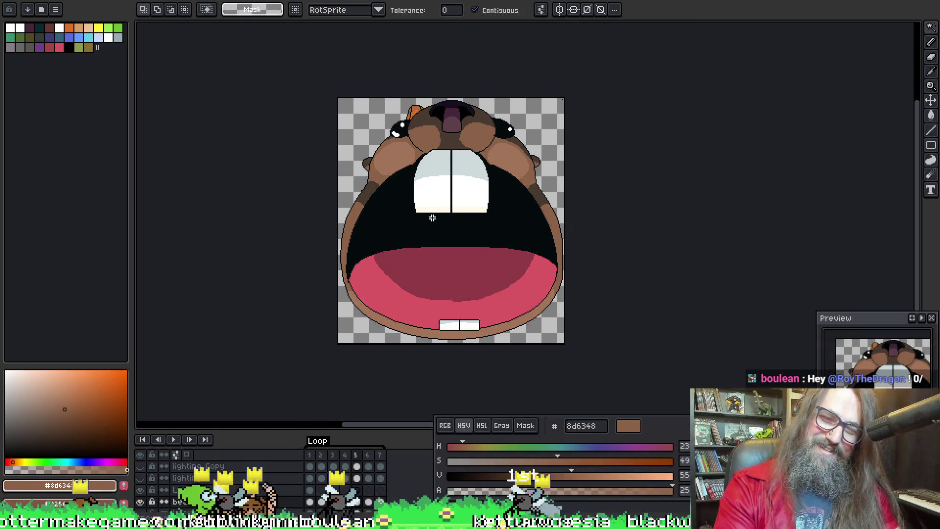
scroll(431, 217, up, 2)
key(Return)
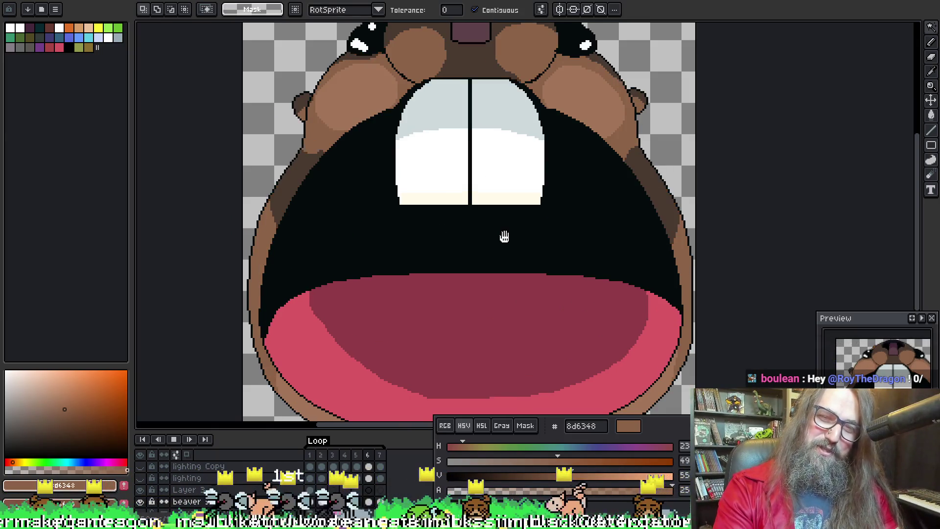
scroll(507, 235, down, 2)
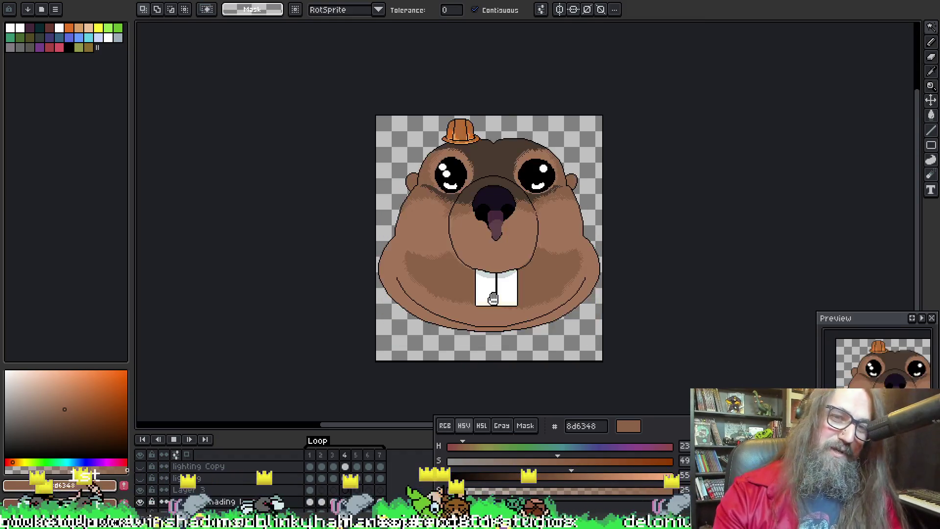
key(Return)
key(Left)
key(Left)
key(Right)
key(Left)
key(Right)
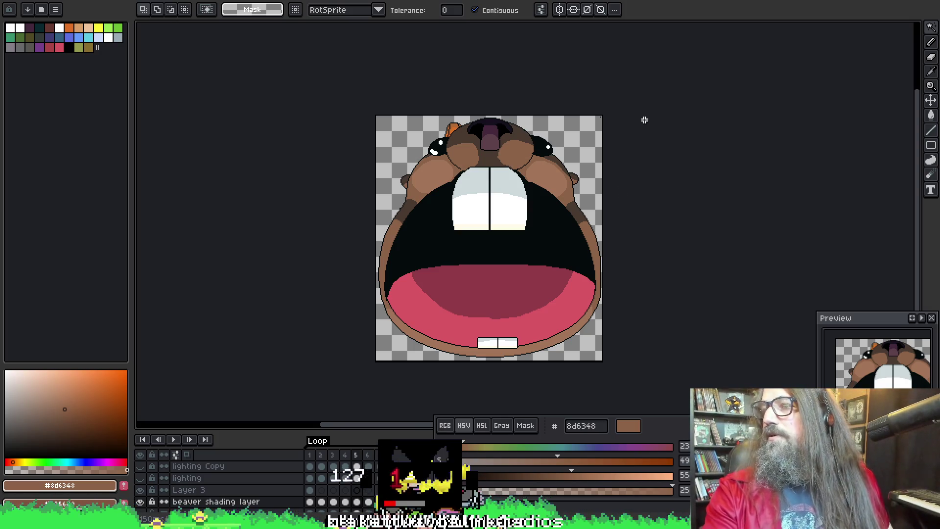
drag(694, 155, 694, 142)
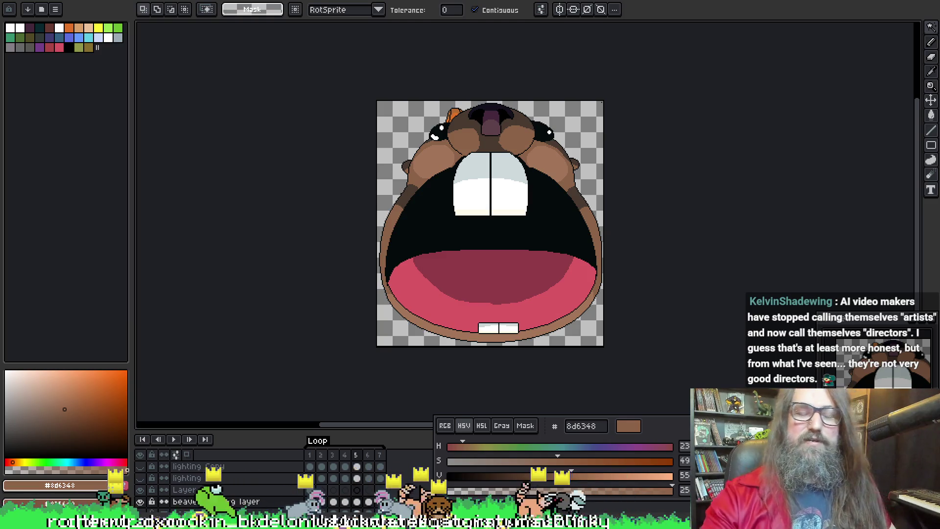
drag(539, 254, 467, 245)
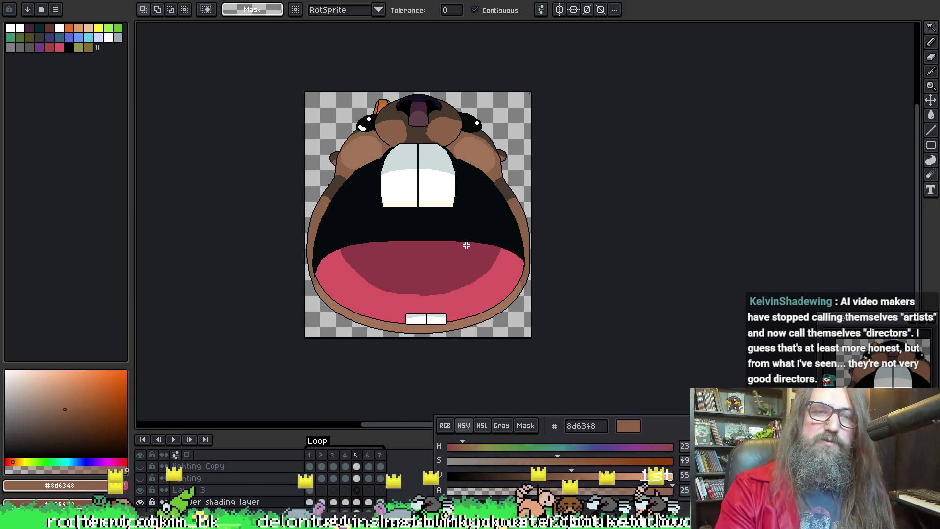
scroll(489, 343, up, 3)
scroll(514, 404, down, 1)
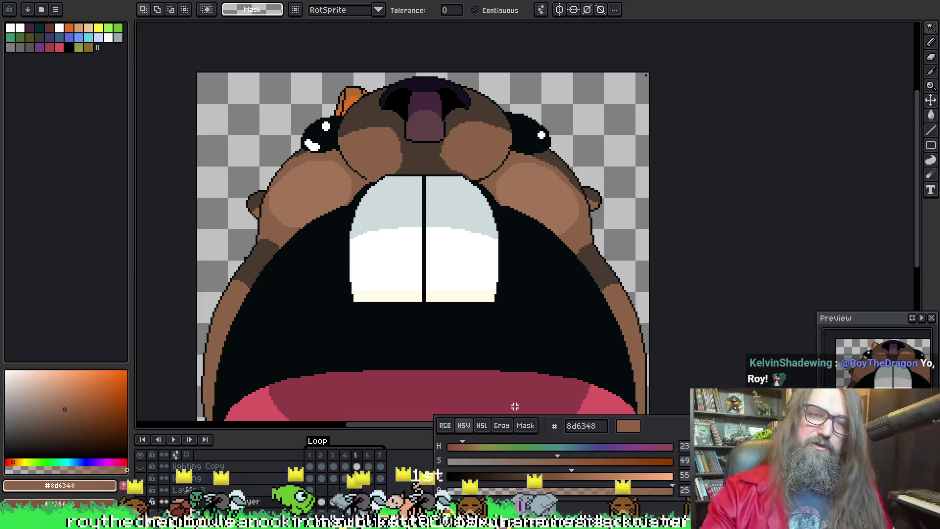
drag(215, 236, 226, 183)
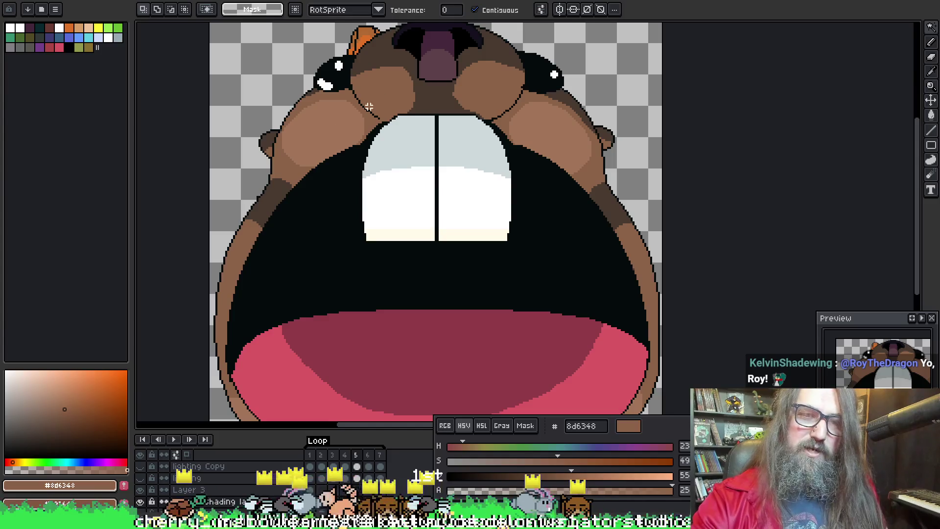
mouse_move(306, 132)
mouse_down()
mouse_move(346, 93)
mouse_move(318, 125)
mouse_up()
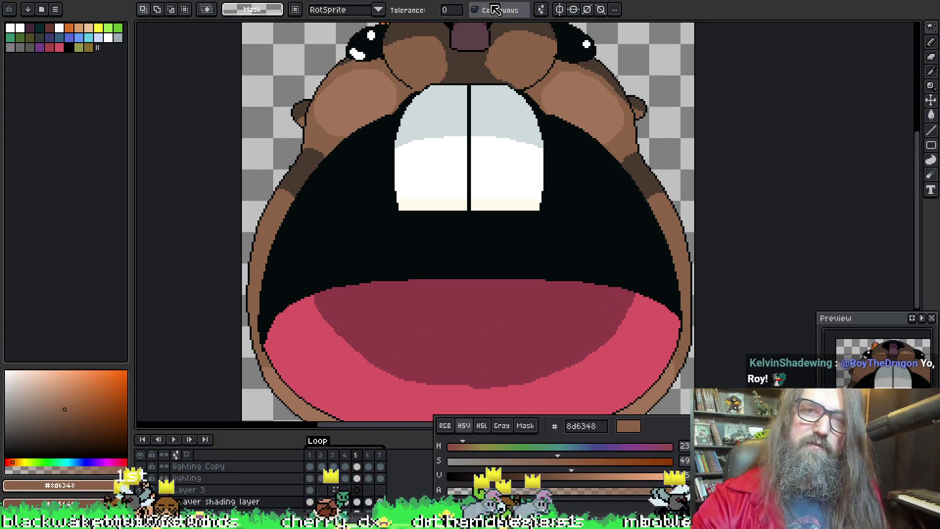
key(b)
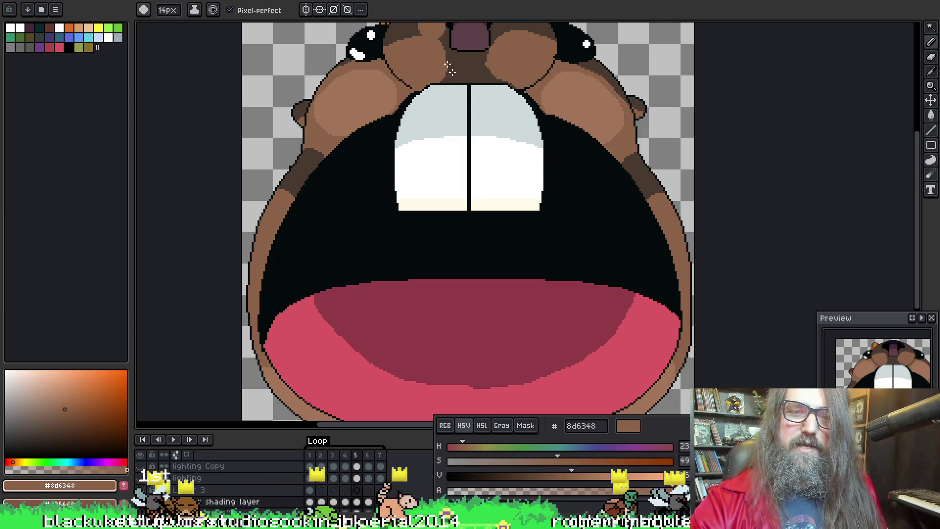
Step: Magic Wand-select both cheeks and the lower face corners
key(w)
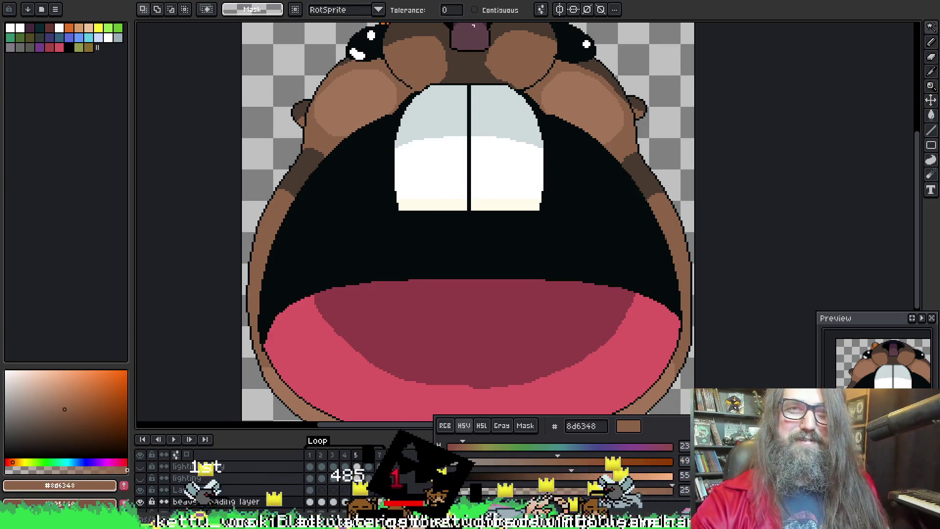
mouse_move(451, 247)
mouse_down()
mouse_move(464, 107)
mouse_move(467, 243)
mouse_up()
mouse_move(365, 308)
mouse_down()
mouse_move(365, 168)
mouse_move(320, 341)
mouse_up()
click(475, 10)
click(343, 137)
drag(395, 165, 431, 163)
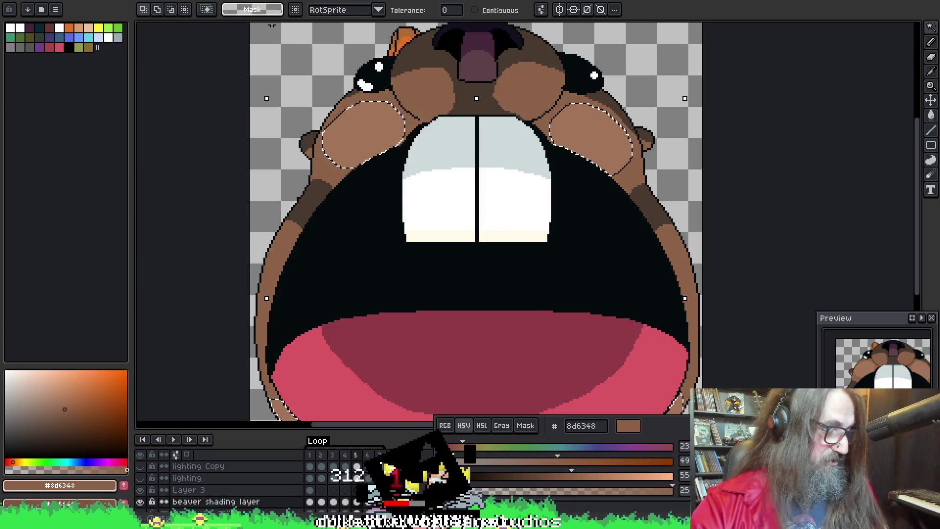
Step: Try dithered 8d6348 strokes on the left cheek, undoing both attempts
key(b)
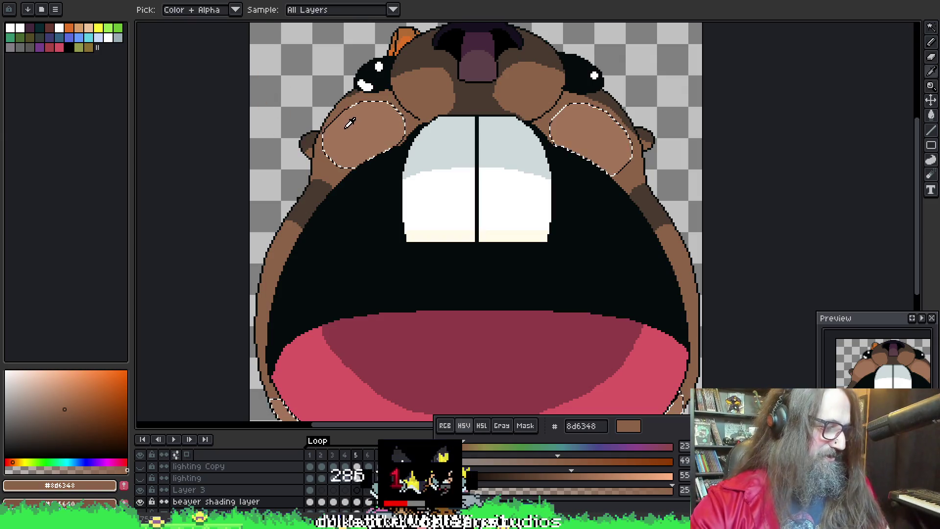
key(w)
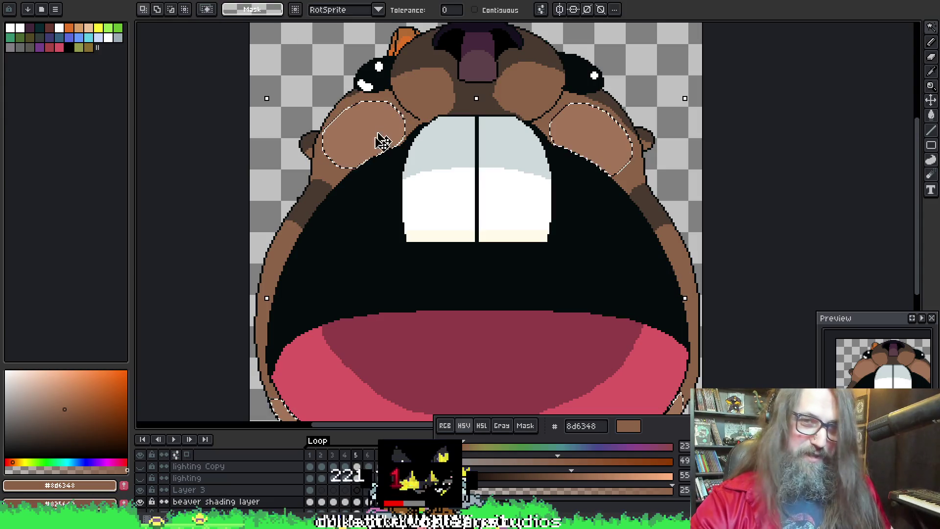
key(b)
drag(348, 129, 332, 103)
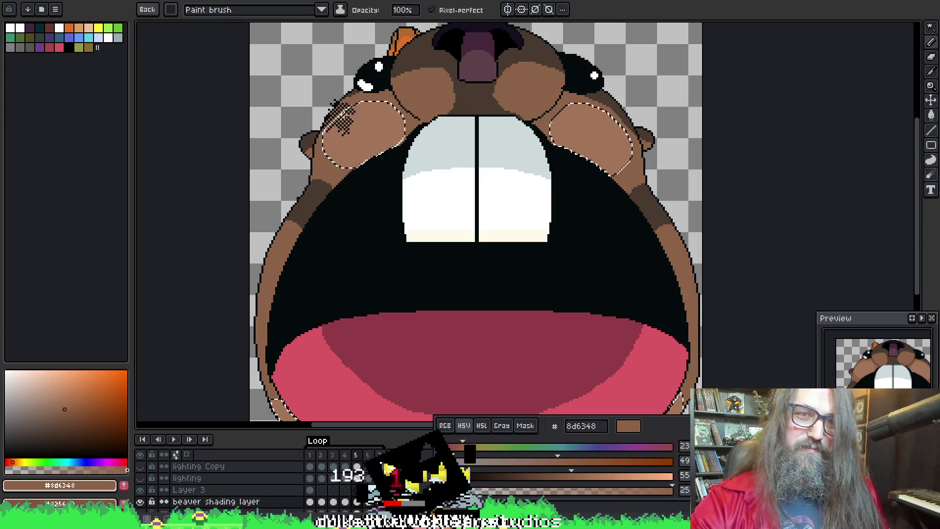
key(ctrl+z)
alt+click(360, 118)
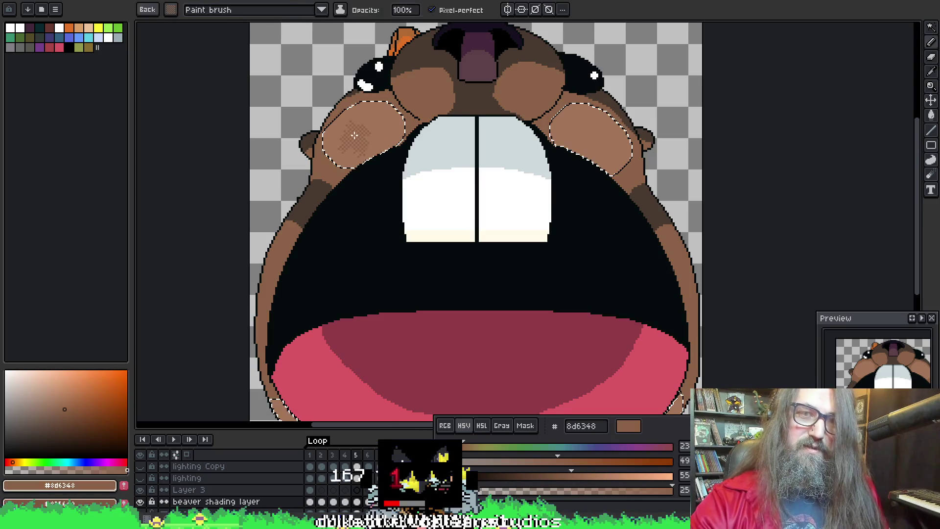
alt+click(355, 127)
drag(360, 115, 352, 138)
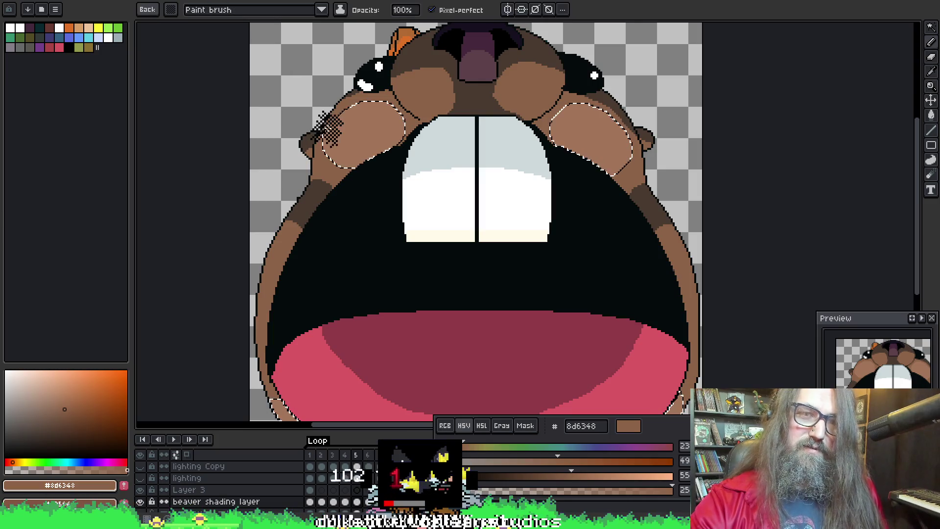
key(ctrl+z)
Step: Resample the darker brown 8d6348 and re-frame the left cheek for painting
alt+click(343, 128)
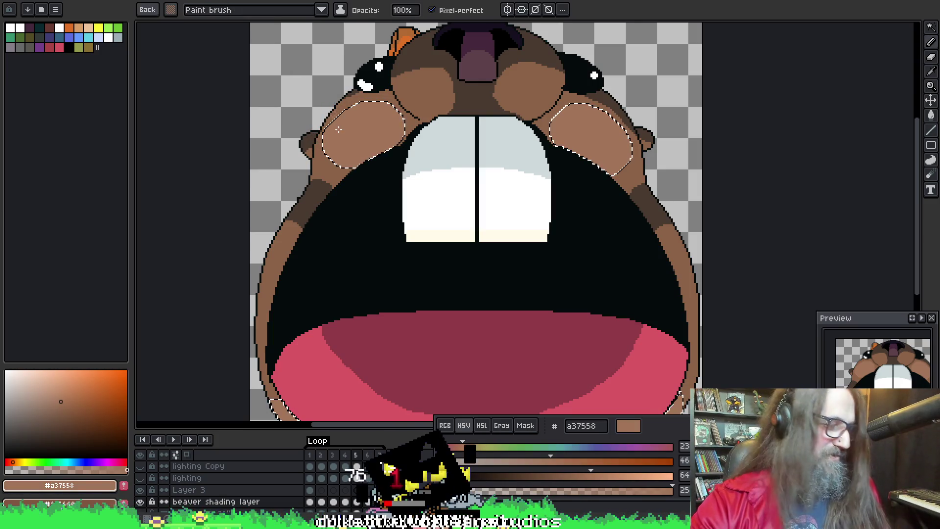
mouse_move(386, 130)
mouse_down()
mouse_move(421, 93)
mouse_move(377, 193)
mouse_move(372, 185)
mouse_up()
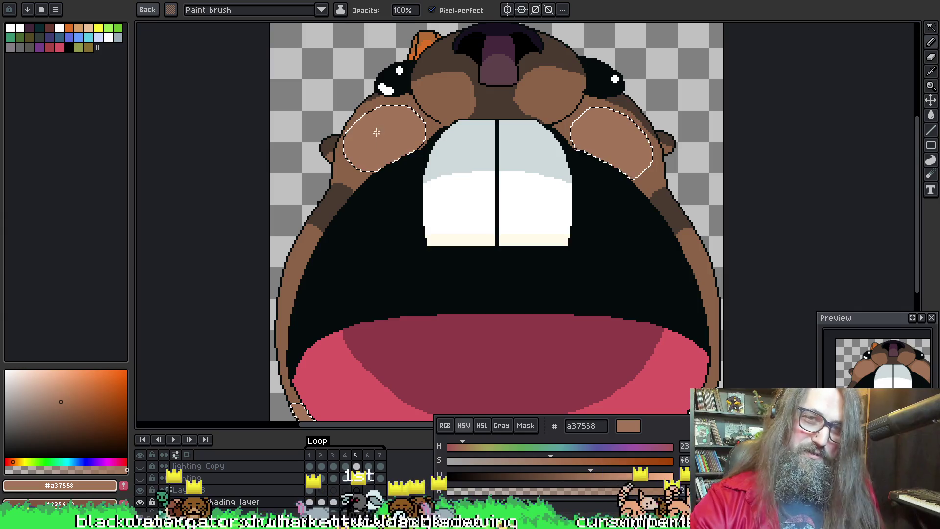
alt+click(372, 180)
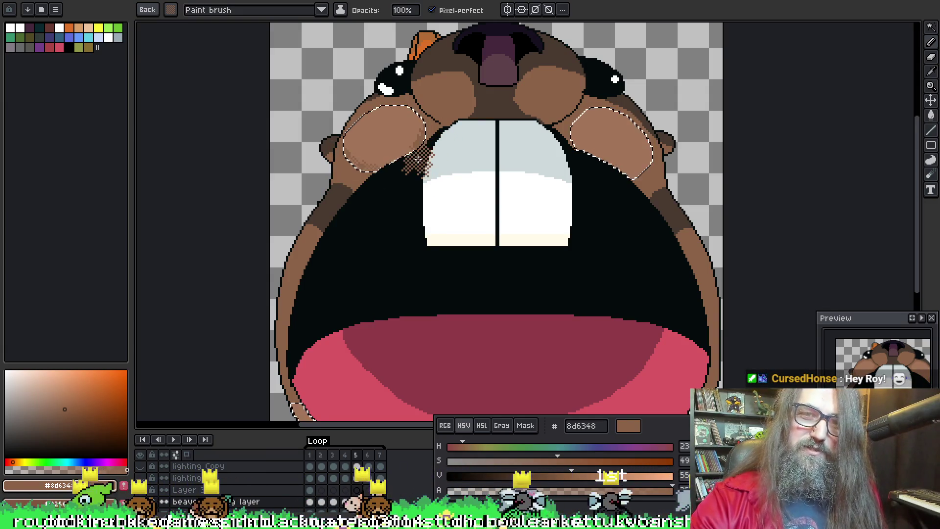
key(v)
key(b)
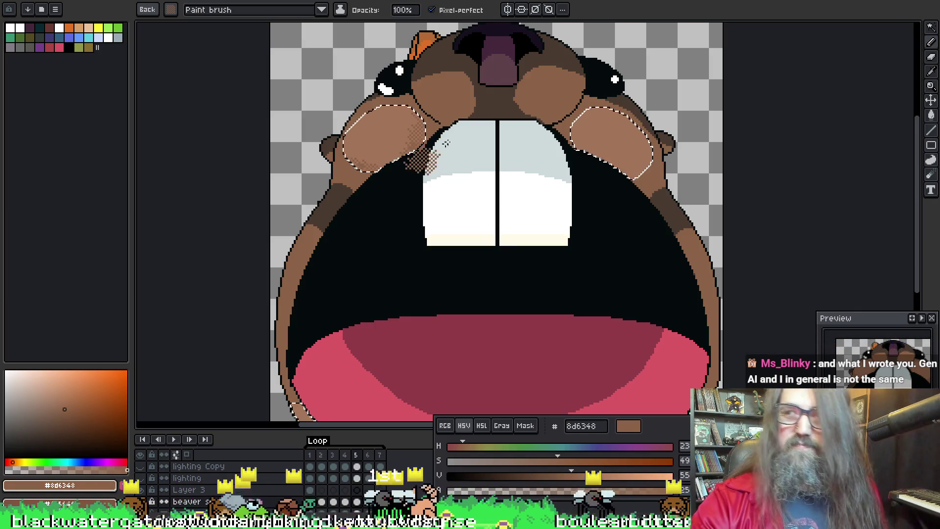
key(h)
mouse_move(456, 185)
mouse_down()
mouse_move(409, 157)
mouse_move(439, 185)
mouse_up()
key(b)
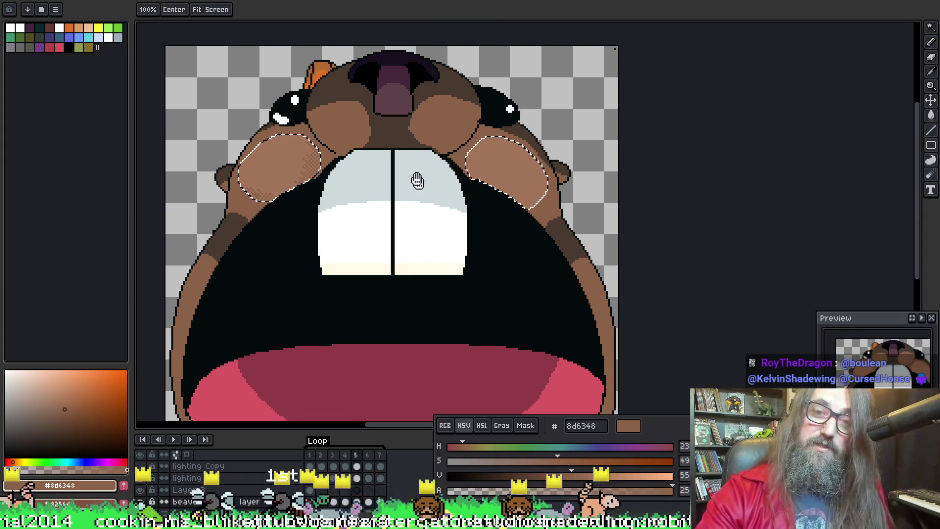
Step: Shade the right cheek's lower inner edge with 8d6348 dither, panning around it
drag(441, 184, 419, 182)
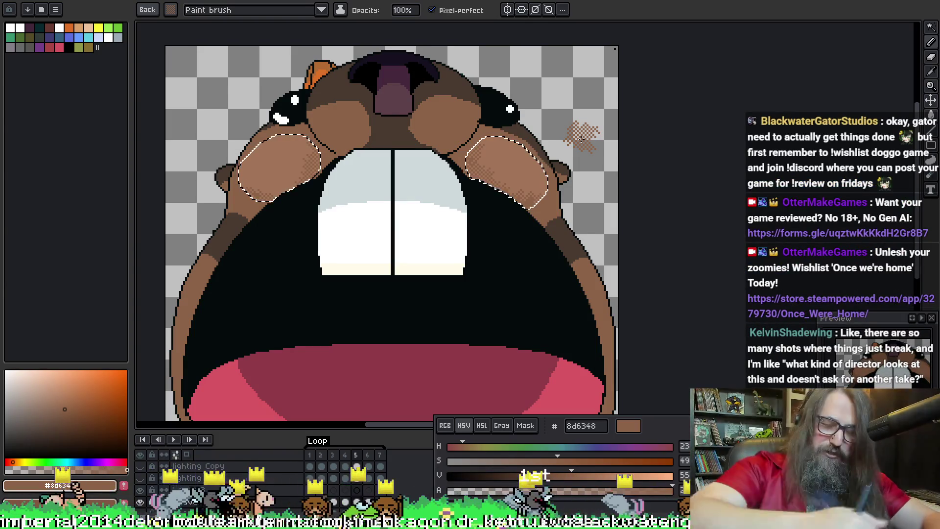
drag(320, 280, 353, 218)
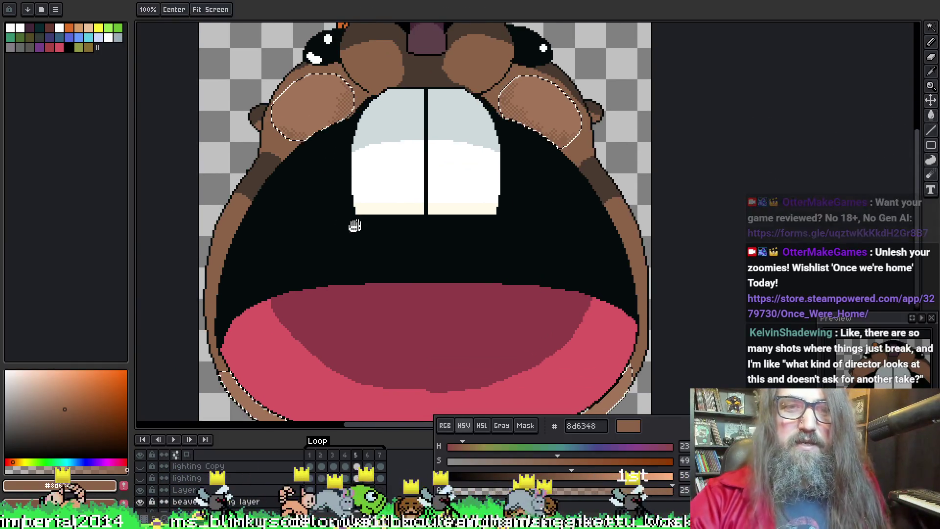
Step: Dither 8d6348 shading along the lower left rim beneath the mouth
mouse_move(409, 296)
mouse_down()
mouse_move(321, 137)
mouse_move(392, 101)
mouse_up()
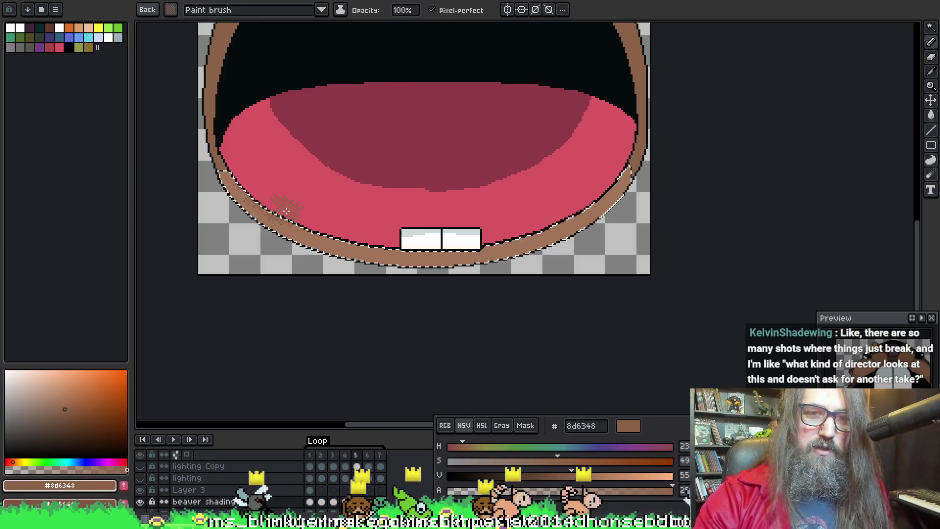
drag(291, 212, 302, 214)
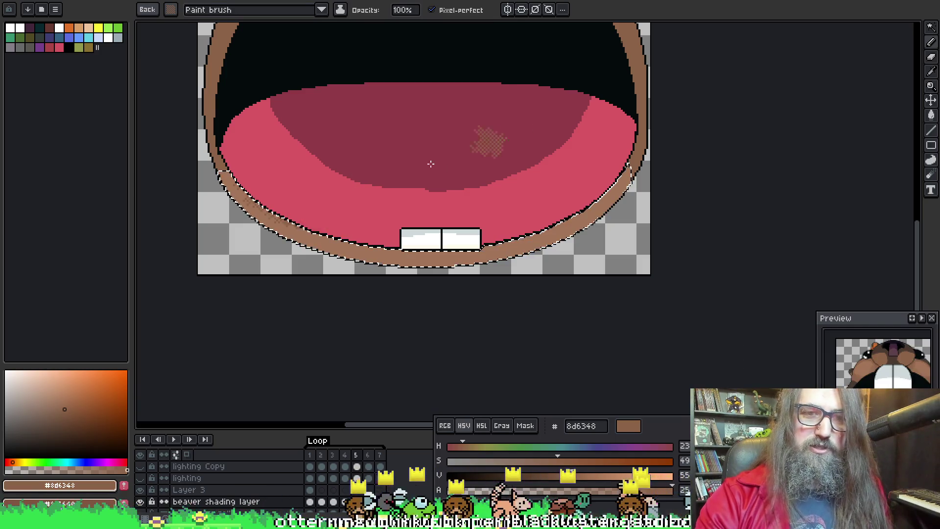
key(v)
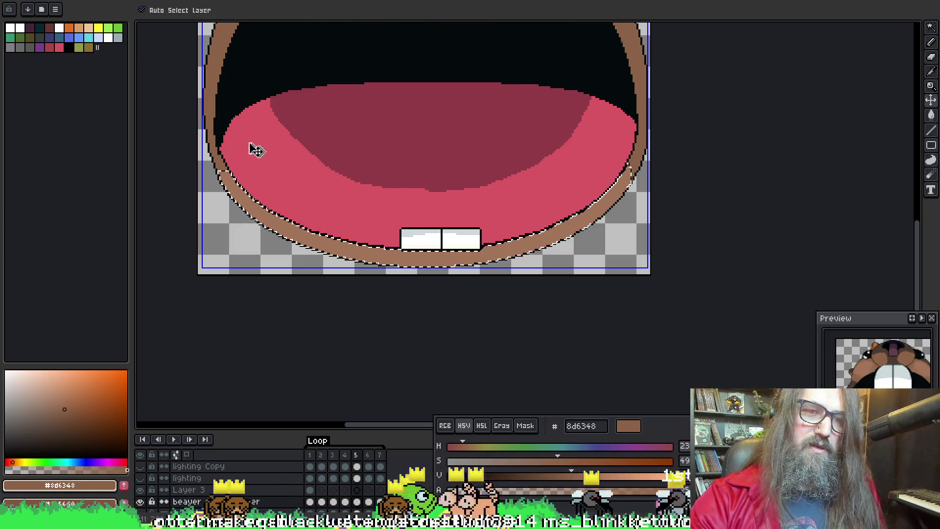
key(b)
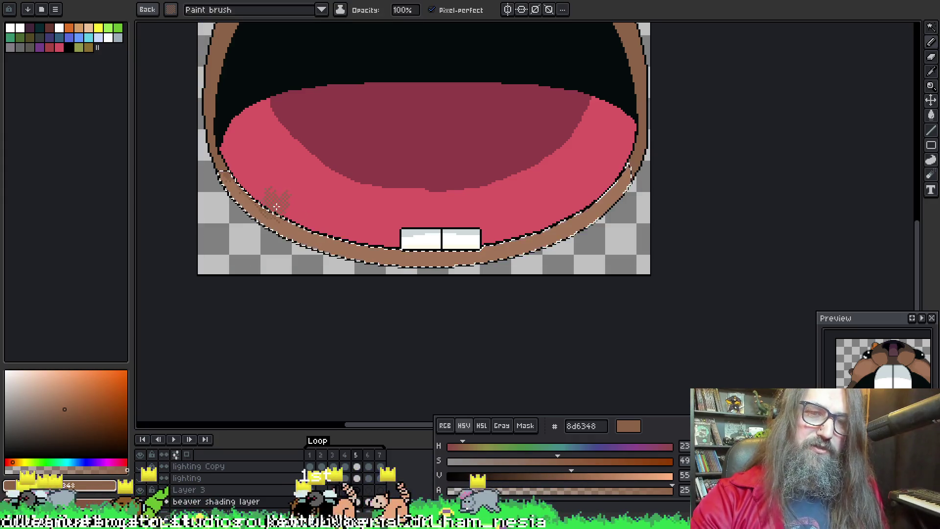
Step: Dither the lower right rim beneath the mouth and click off the mouth outline selection
drag(304, 218, 287, 201)
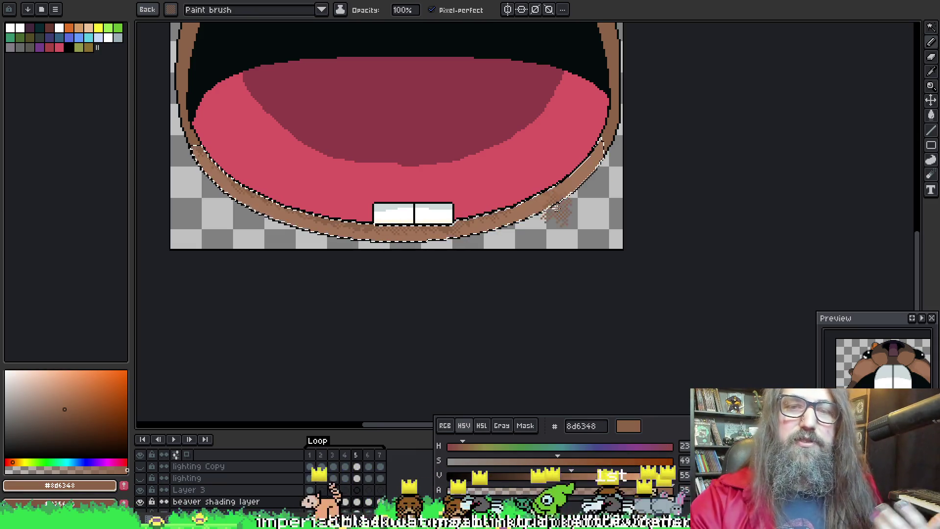
drag(510, 193, 522, 191)
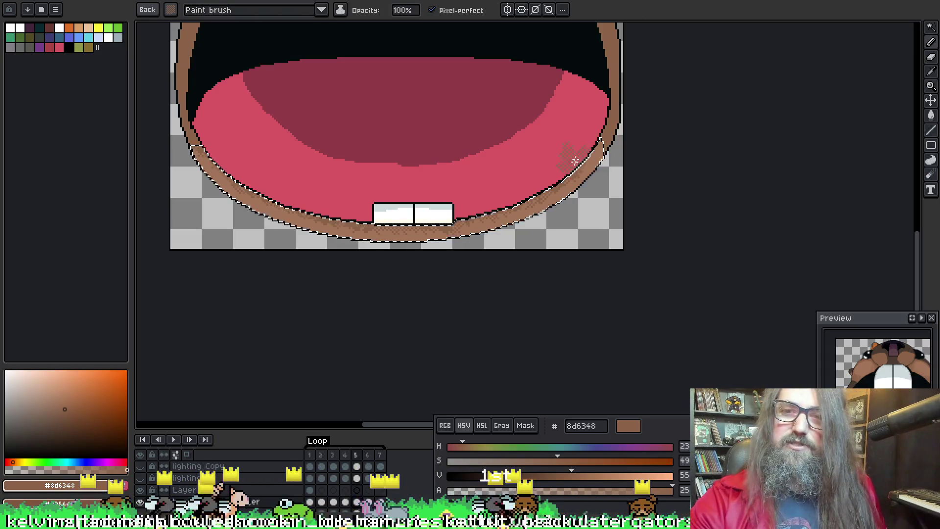
drag(401, 124, 447, 139)
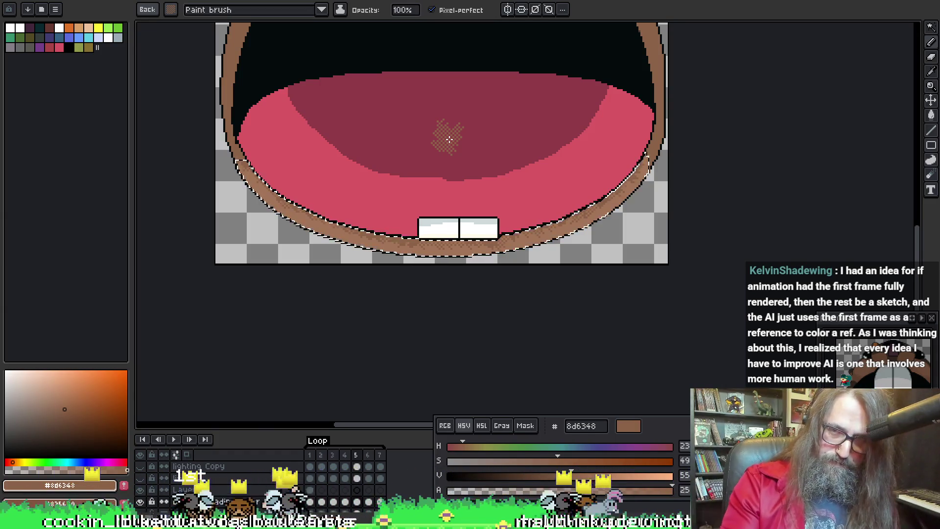
click(287, 161)
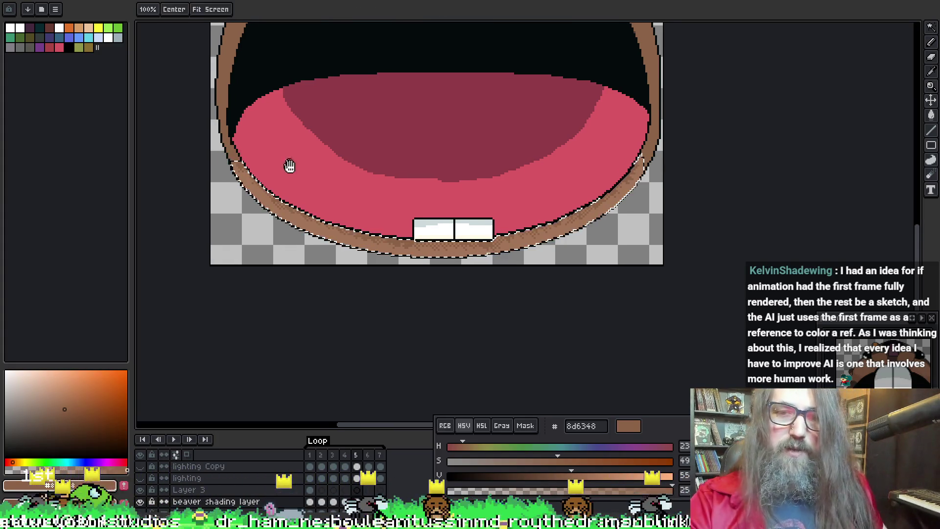
Step: Pan up past the mouth to reveal the upper teeth, inner mouth and eyes
key(space)
drag(398, 146, 390, 225)
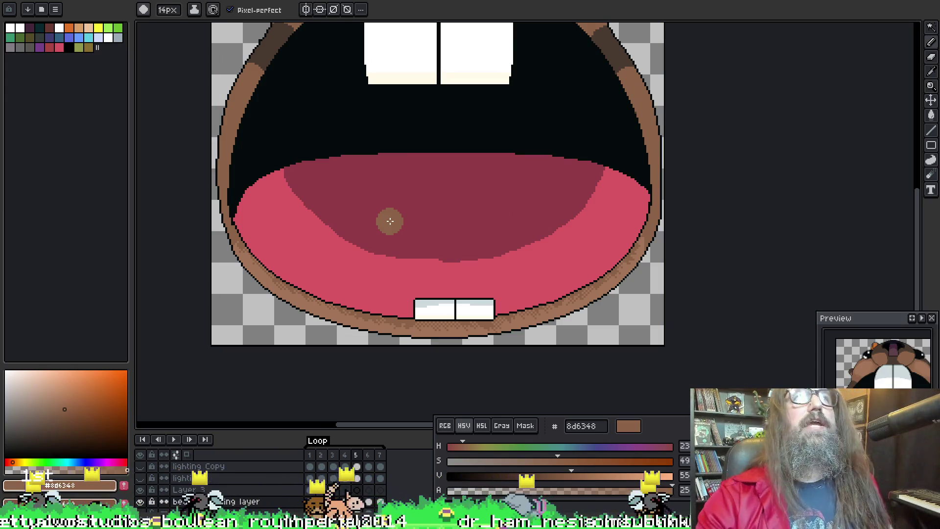
key(space)
drag(348, 166, 350, 144)
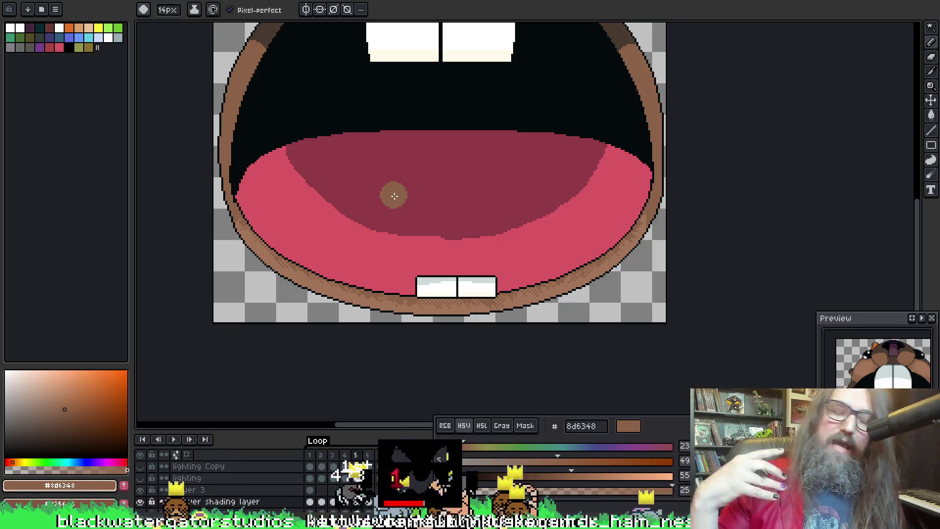
key(space)
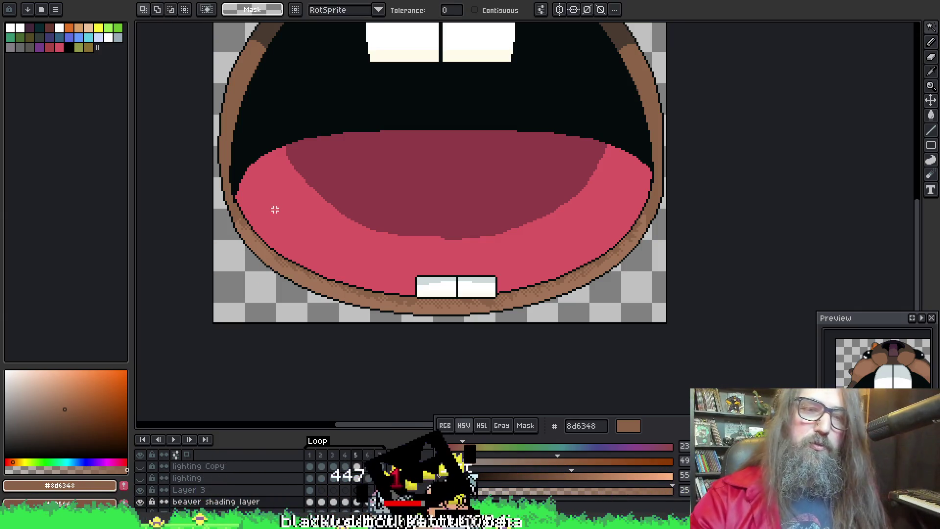
drag(306, 119, 289, 185)
key(space)
drag(364, 144, 384, 206)
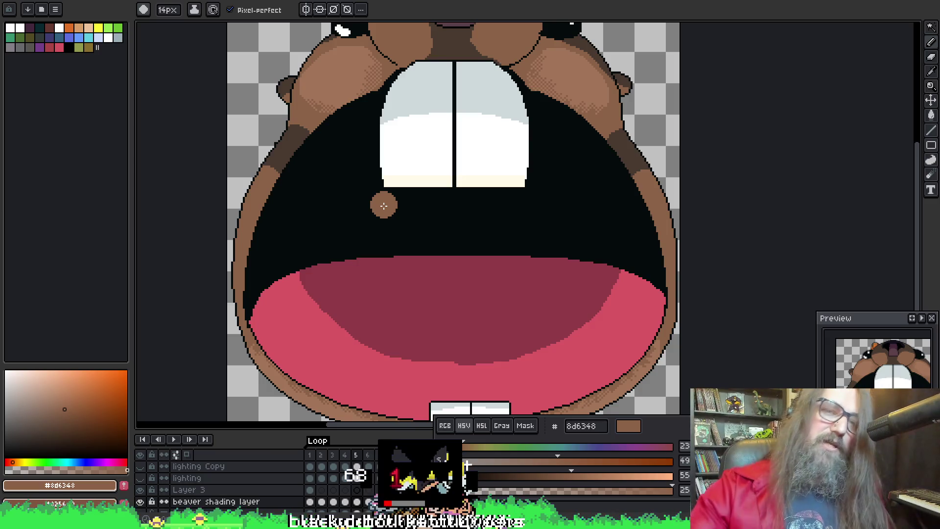
scroll(563, 220, down, 3)
scroll(490, 245, right, 1)
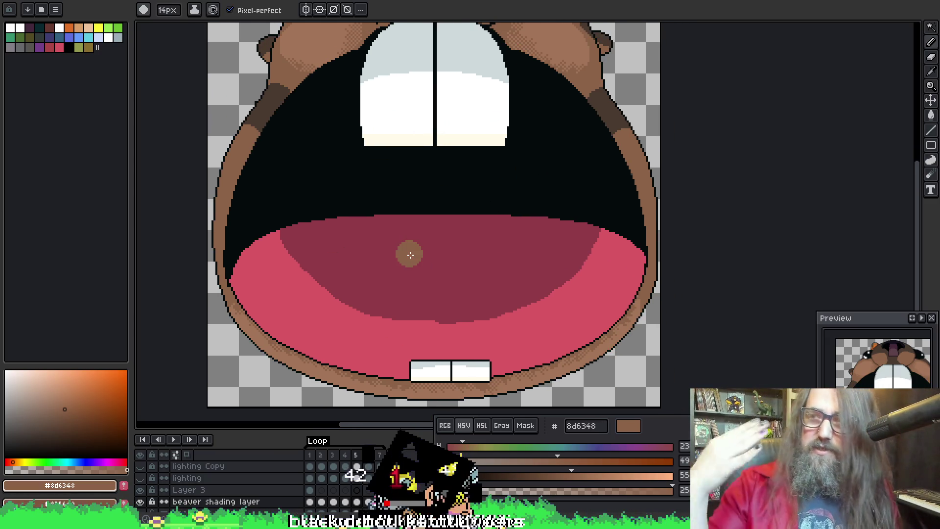
scroll(310, 268, up, 4)
scroll(311, 267, left, 1)
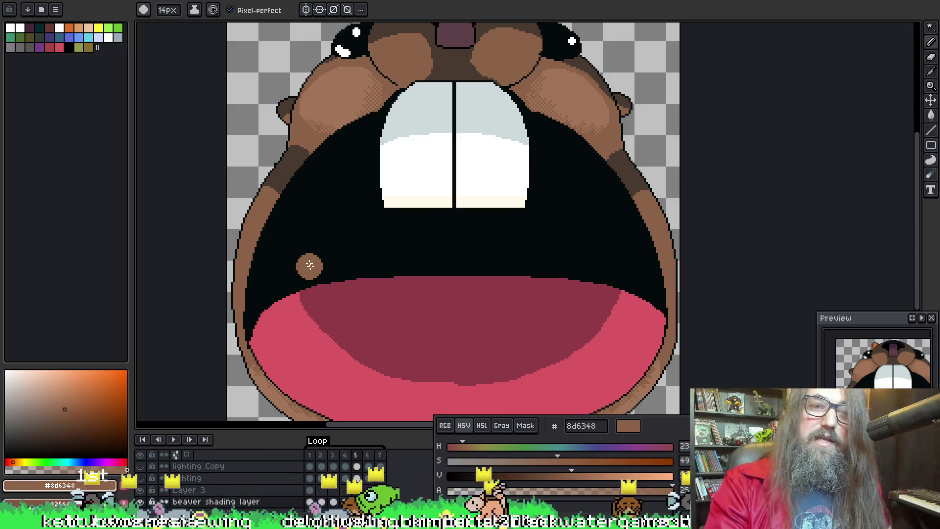
scroll(434, 184, down, 3)
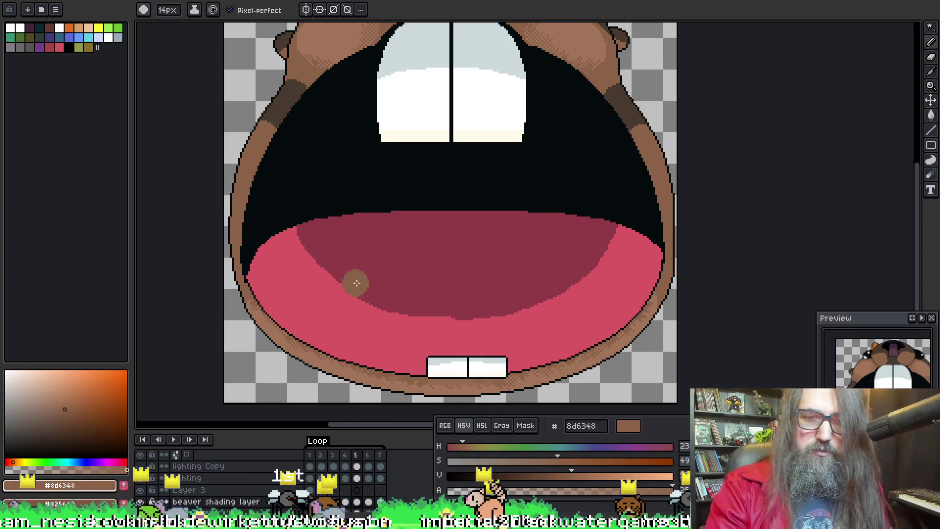
key(space)
mouse_move(373, 77)
mouse_down()
mouse_move(371, 169)
mouse_move(359, 177)
mouse_up()
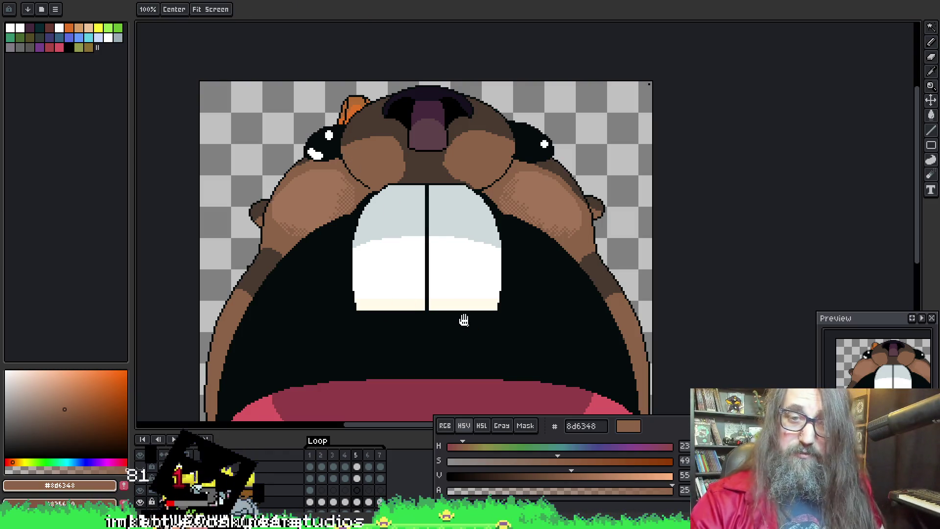
Step: Magic Wand-select the cheek colour region, then return to drawing
scroll(464, 321, down, 5)
scroll(378, 176, up, 3)
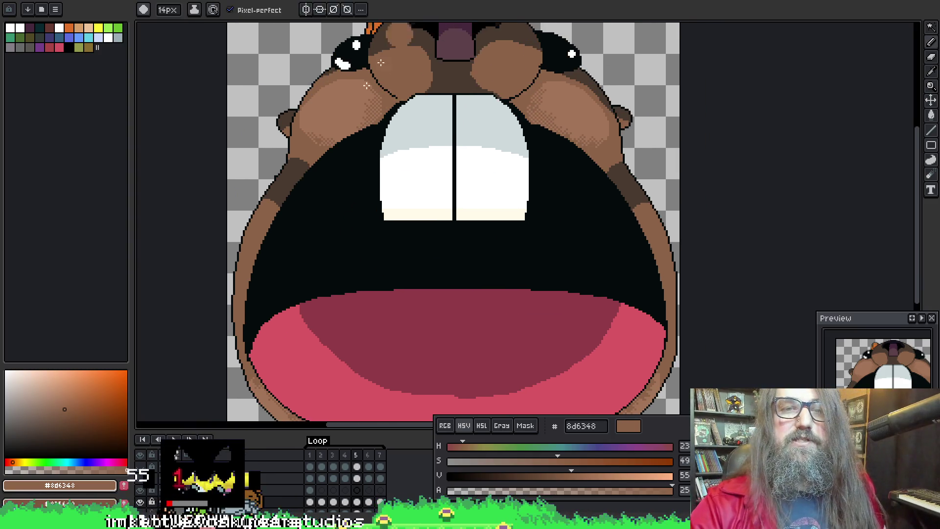
scroll(372, 141, right, 3)
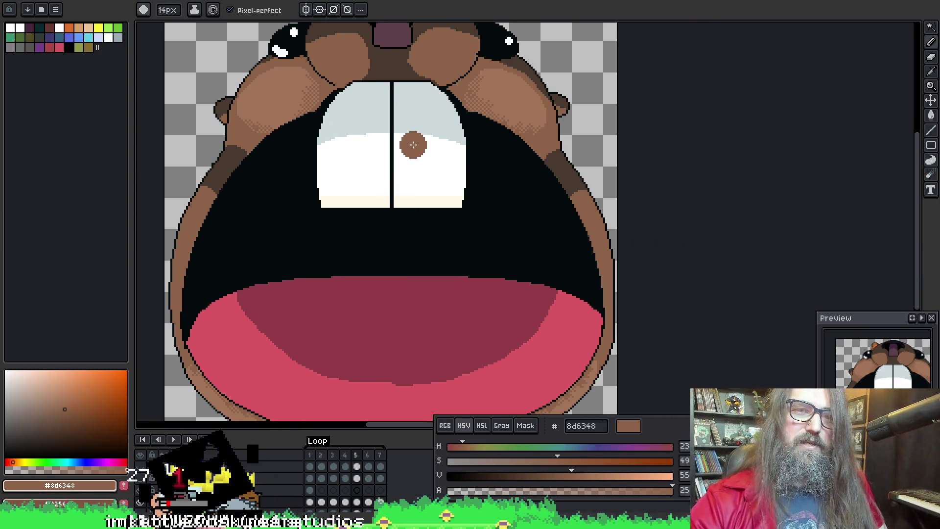
key(q)
click(234, 149)
click(293, 109)
key(b)
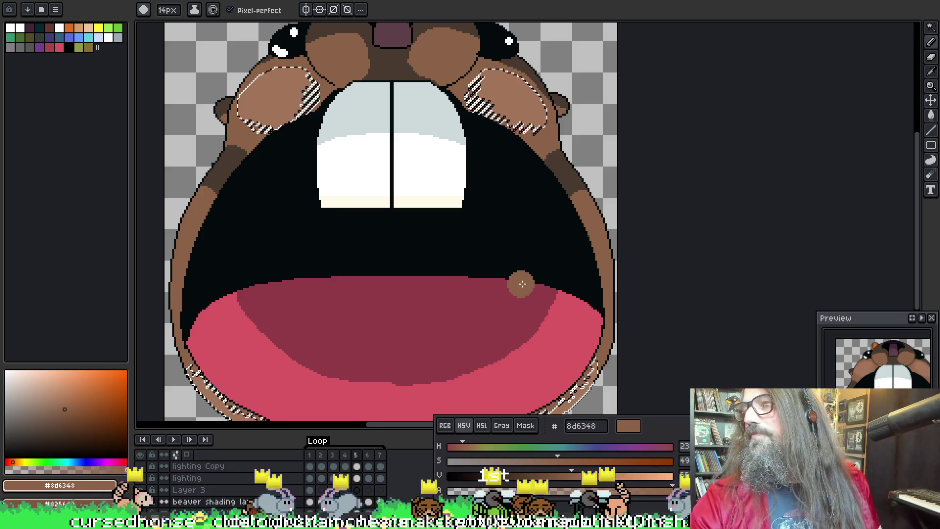
Step: Frame both cheeks and reselect both cheek shading areas
drag(490, 266, 451, 242)
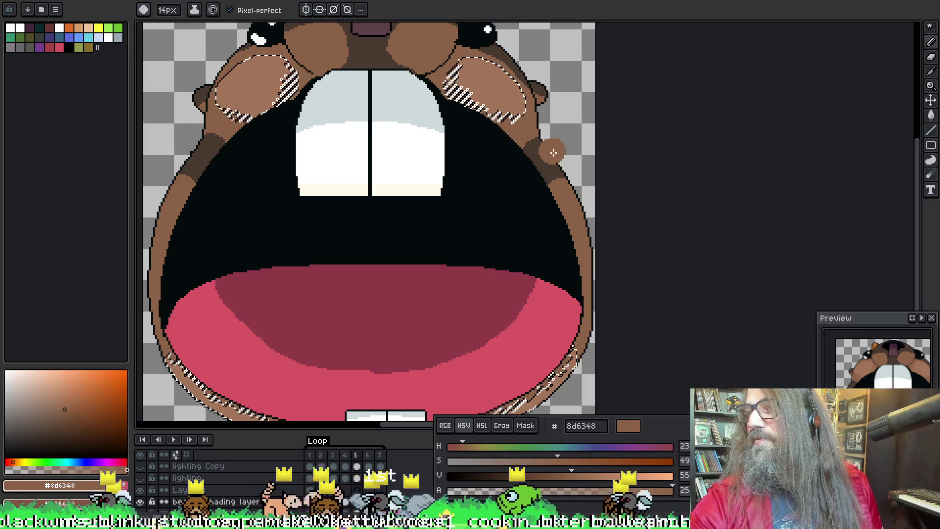
key(space)
mouse_move(472, 194)
mouse_down()
mouse_move(465, 182)
mouse_move(447, 210)
mouse_up()
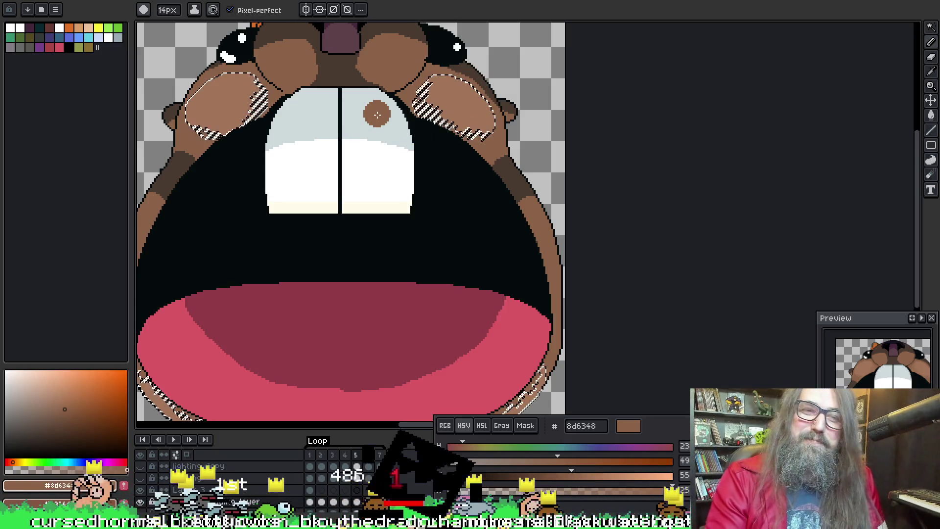
scroll(377, 115, up, 1)
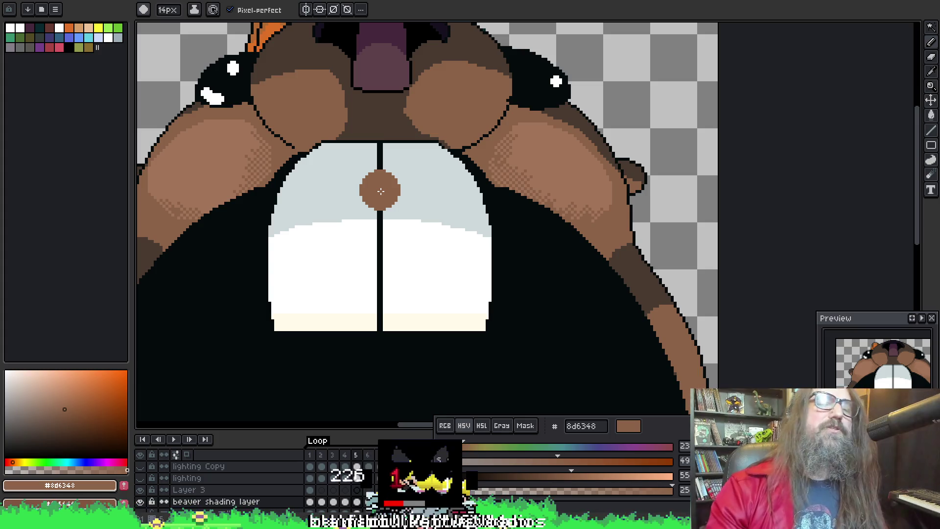
key(w)
click(217, 176)
key(b)
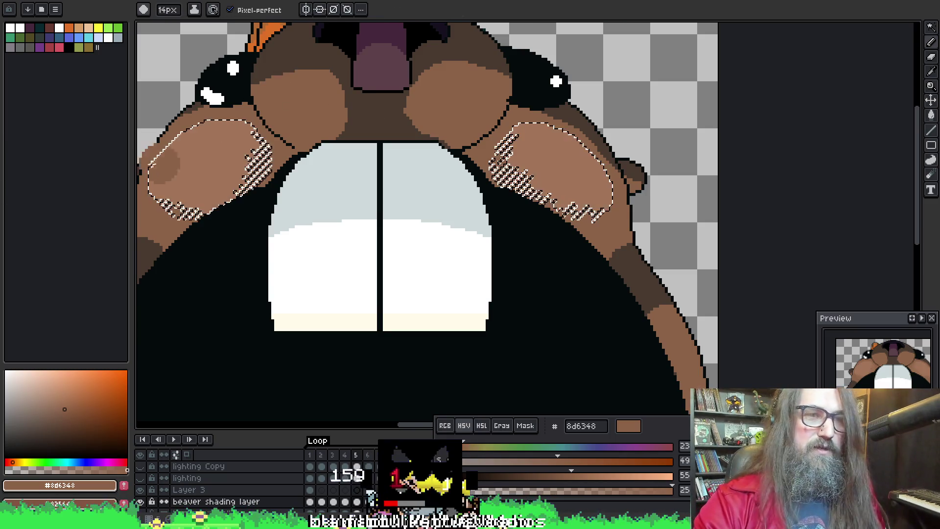
Step: Dab dithered 8d6348 shading on the left cheek's lower edge, then deselect
key(g)
key(shift+b)
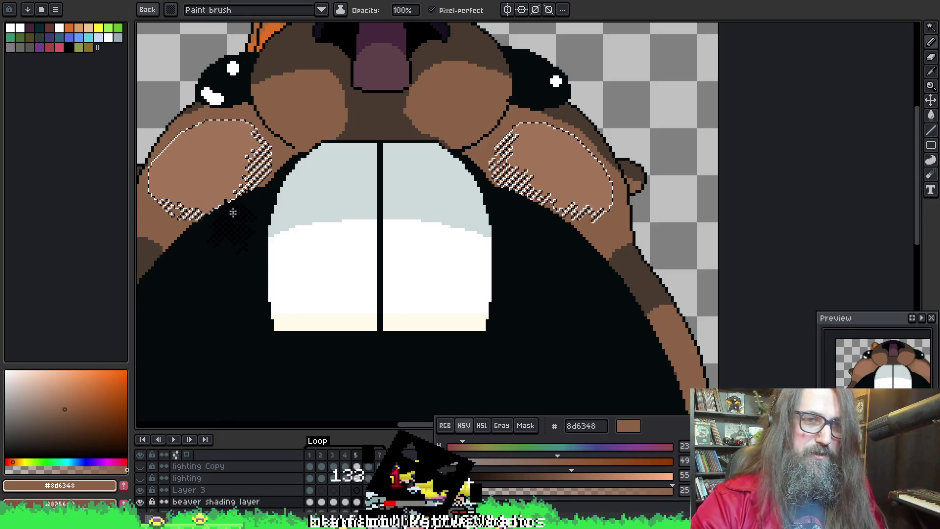
alt+click(205, 168)
click(216, 224)
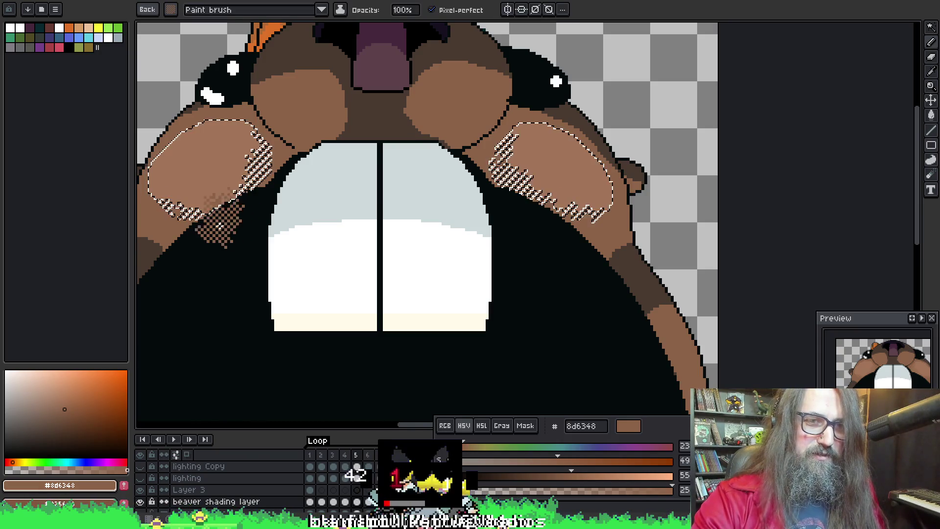
key(ctrl+d)
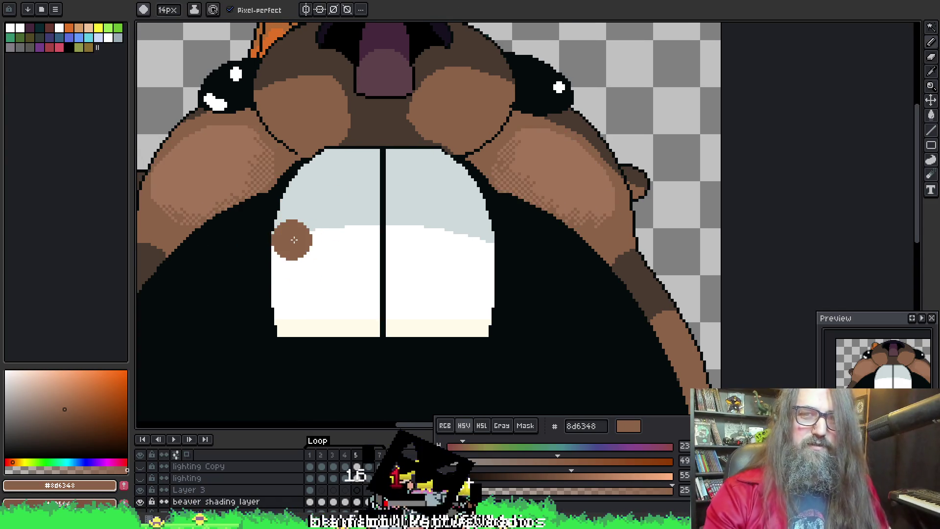
Step: Flip back and forth between the closed-mouth and open-mouth frames to compare them
scroll(300, 237, down, 4)
key(comma)
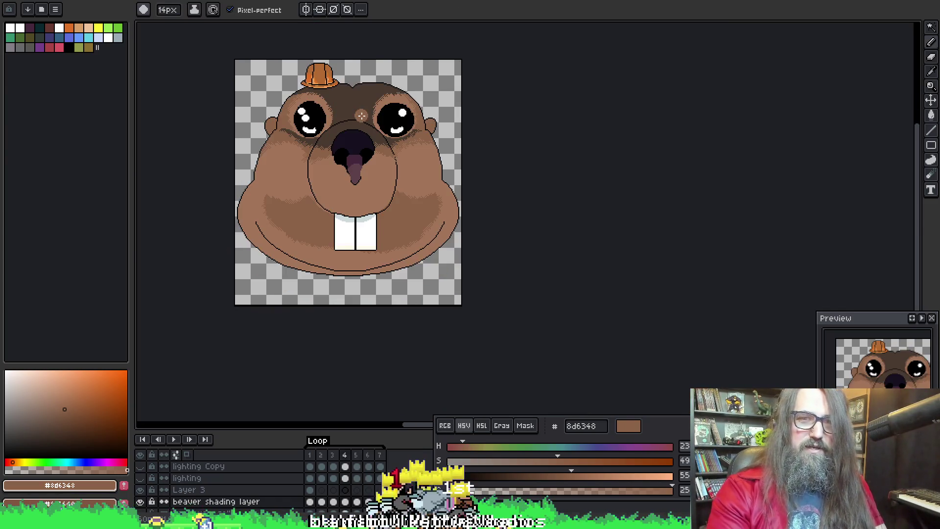
key(period)
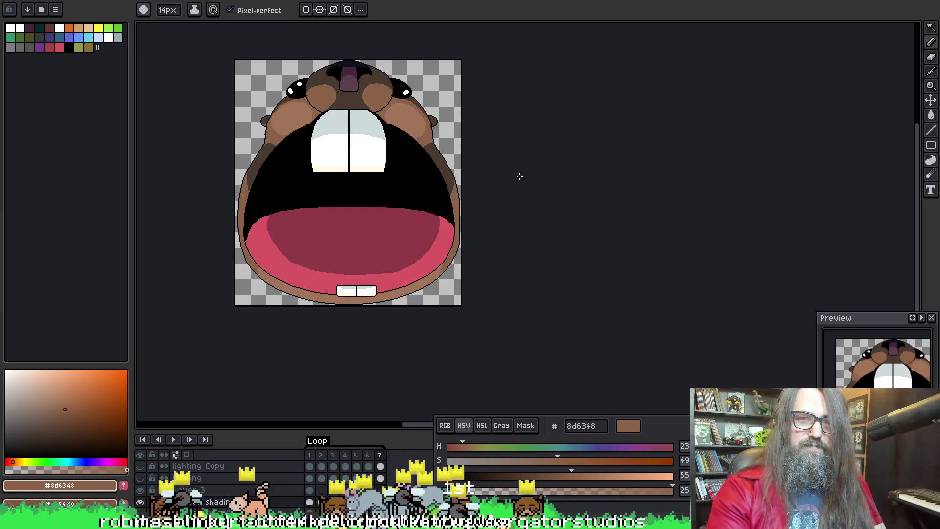
key(comma)
key(period)
key(period)
key(period)
key(comma)
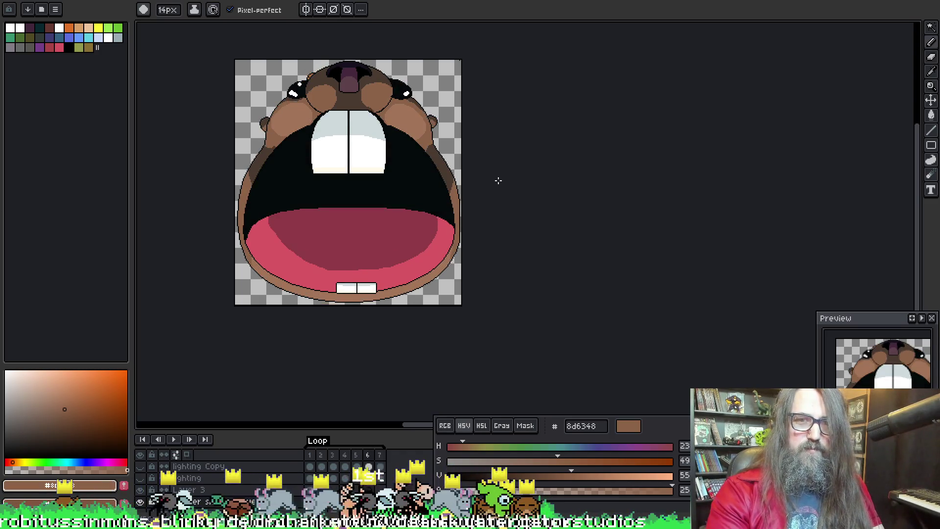
key(comma)
key(comma)
key(period)
key(comma)
key(period)
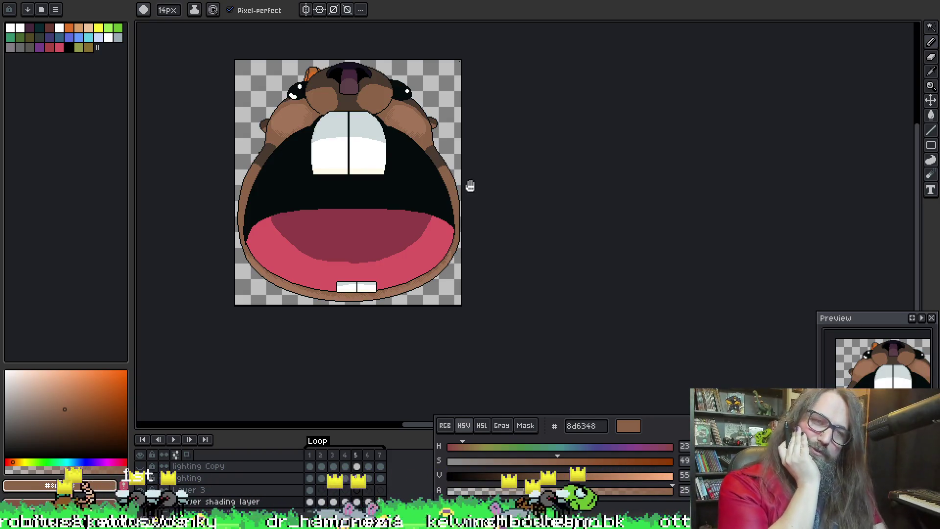
Step: Play and stop the animation, then settle on open-mouth frame 5
key(Return)
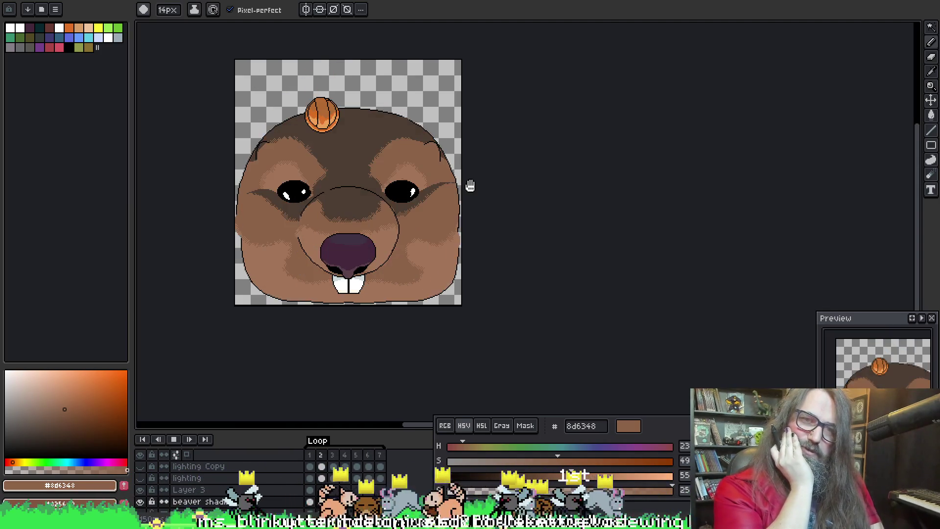
key(Return)
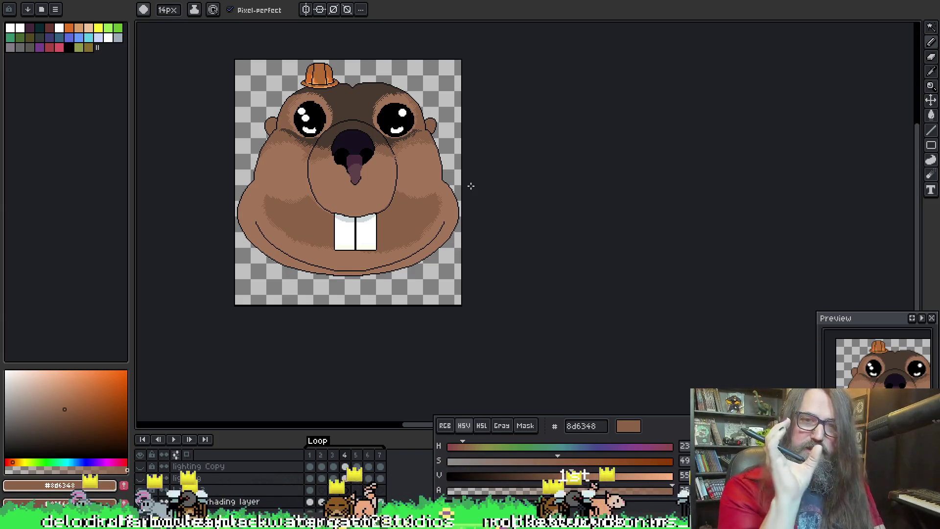
key(Right)
key(Right)
key(Right)
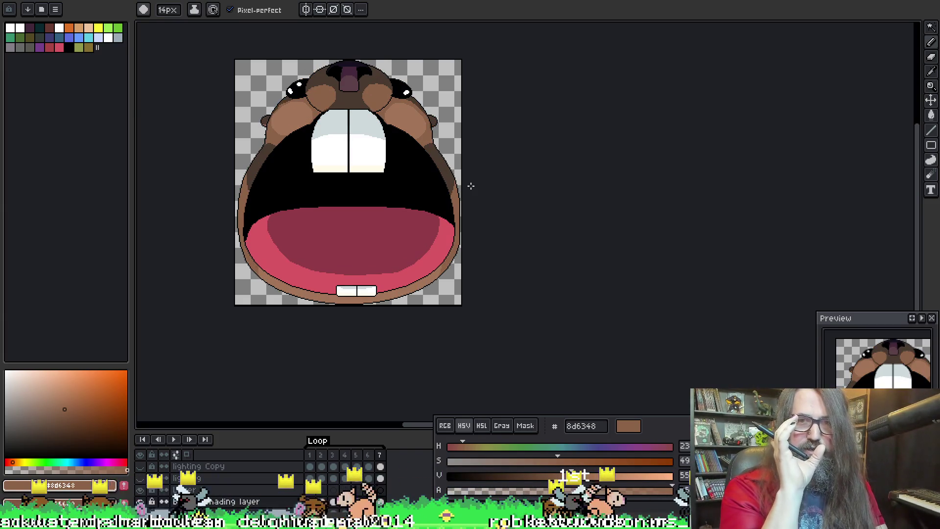
key(Left)
key(Left)
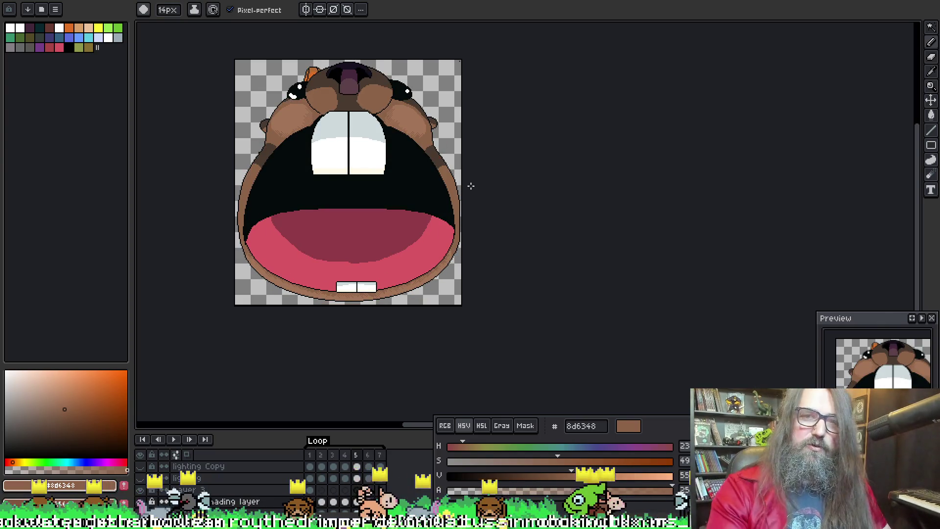
scroll(273, 216, up, 1)
scroll(325, 171, down, 1)
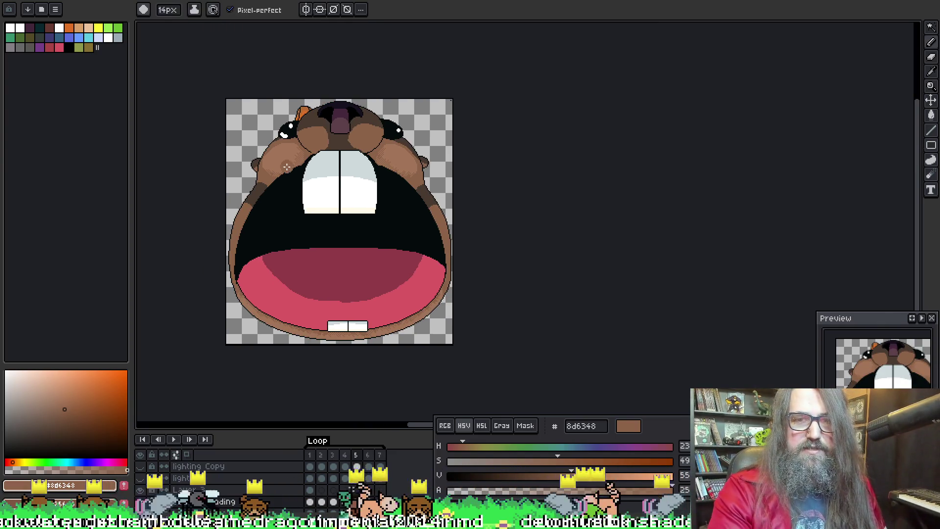
Step: Clear the existing cheek selection and centre the view on the beaver face
scroll(286, 167, up, 1)
mouse_move(355, 344)
mouse_down()
mouse_move(333, 225)
mouse_move(319, 341)
mouse_up()
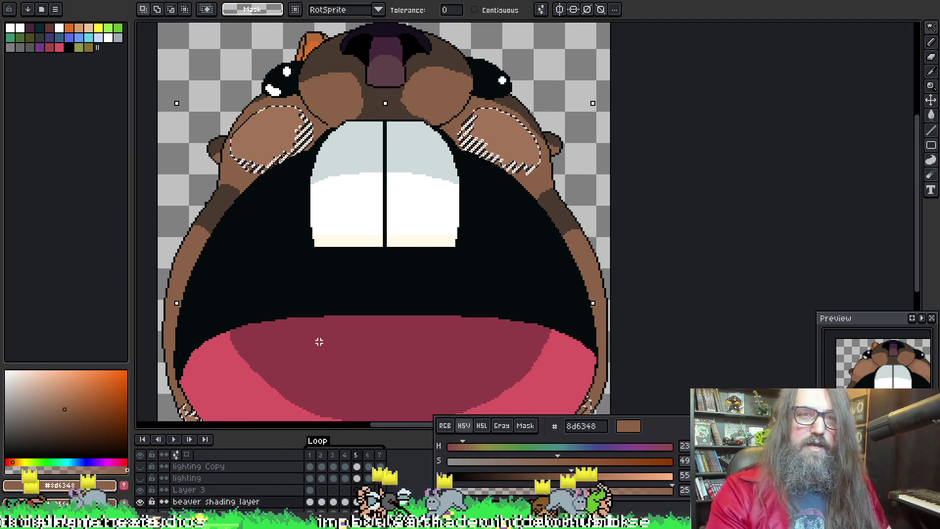
key(ctrl+d)
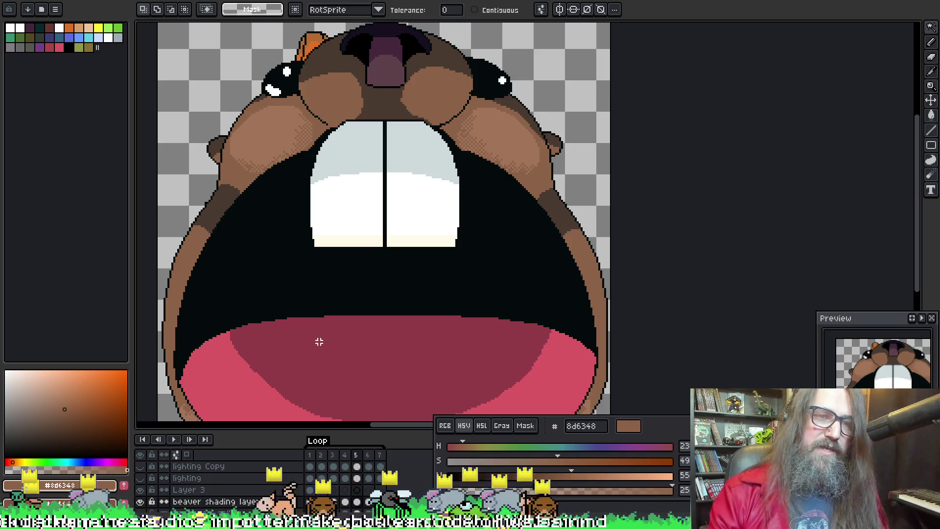
drag(377, 358, 384, 307)
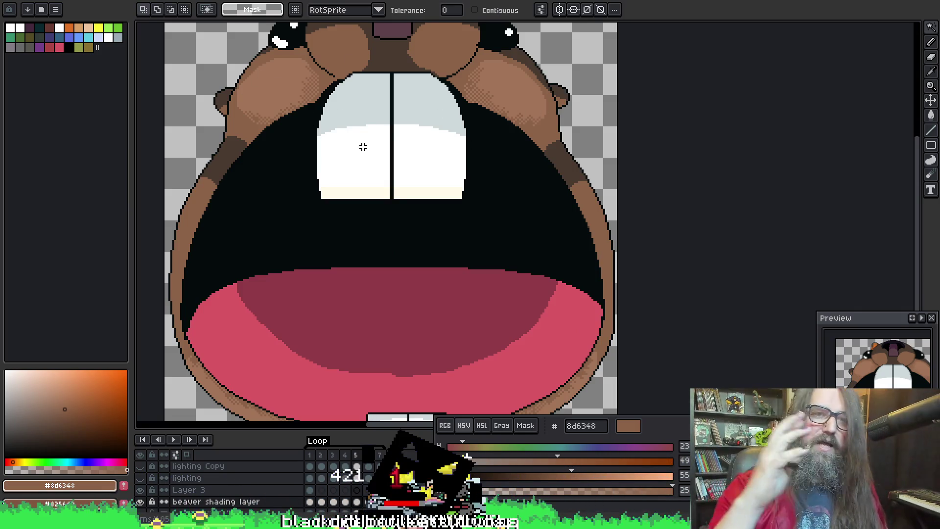
Step: Magic-wand select the brown fur regions of the face and switch to the brush
click(277, 51)
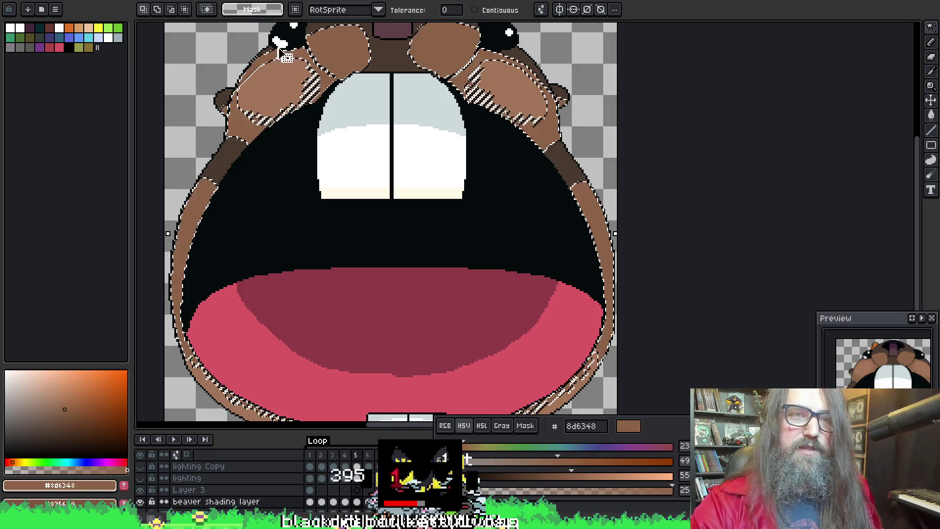
key(b)
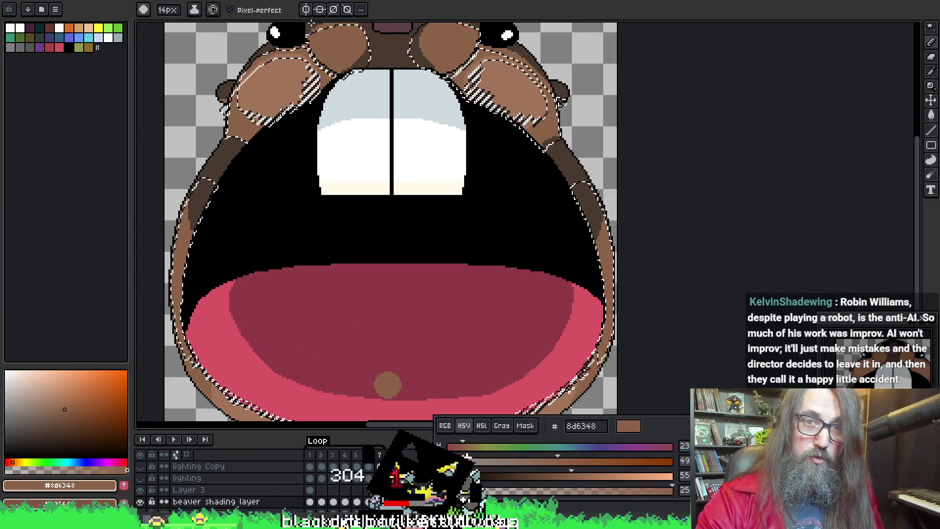
key(space)
drag(298, 117, 329, 185)
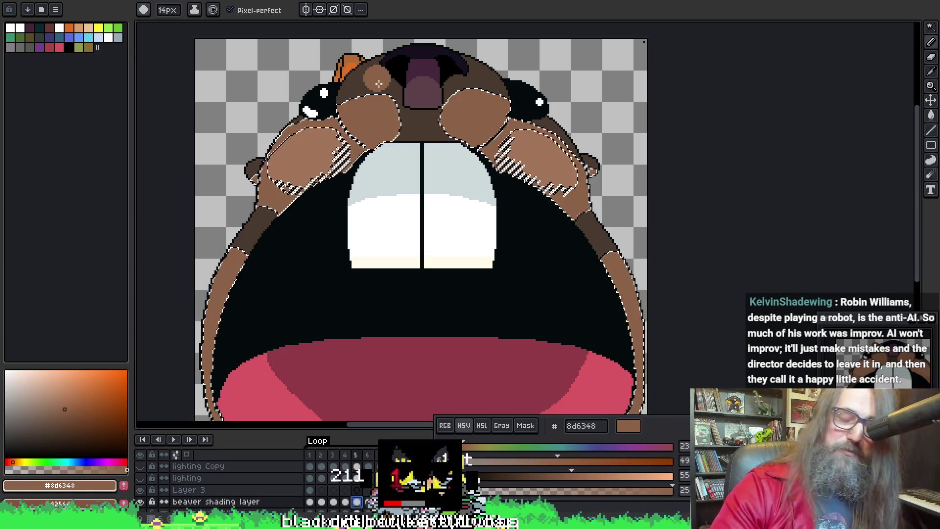
Step: Eyedrop the cheek brown 8d6348 as the paint colour
key(alt)
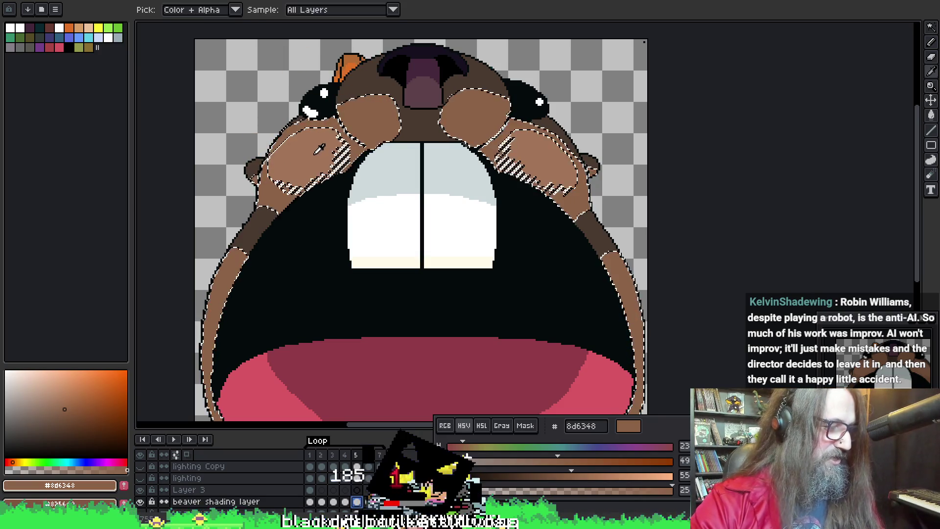
key(alt)
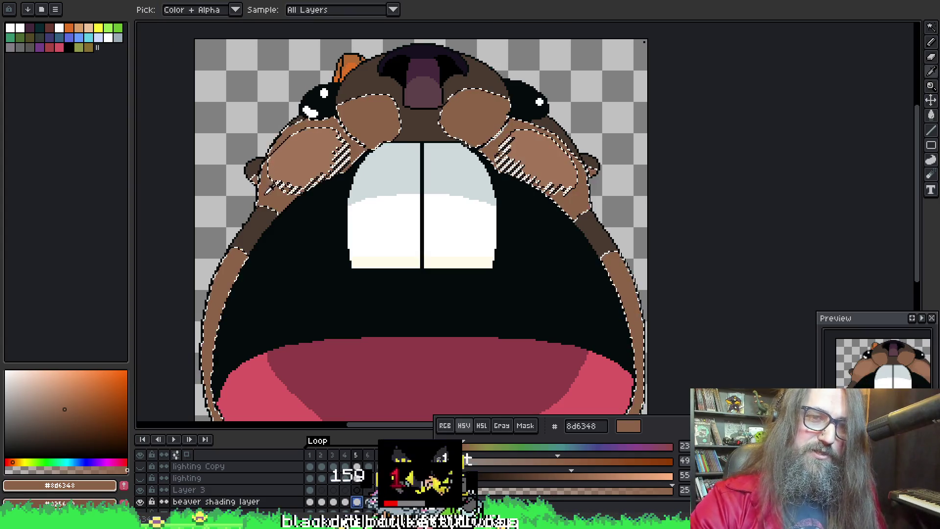
alt+click(264, 152)
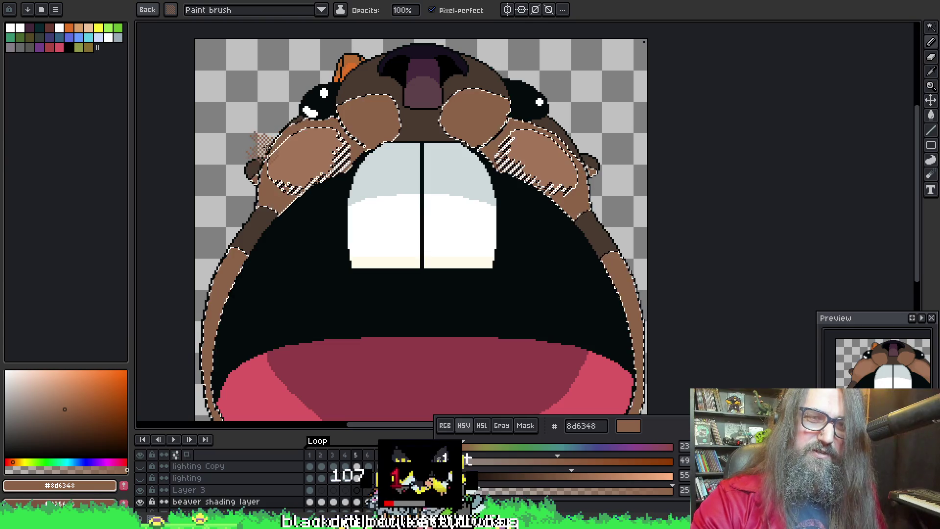
Step: Reset the selection, re-select just the two cheek patches by colour, and return to the brush
key(ctrl+a)
key(ctrl+d)
key(w)
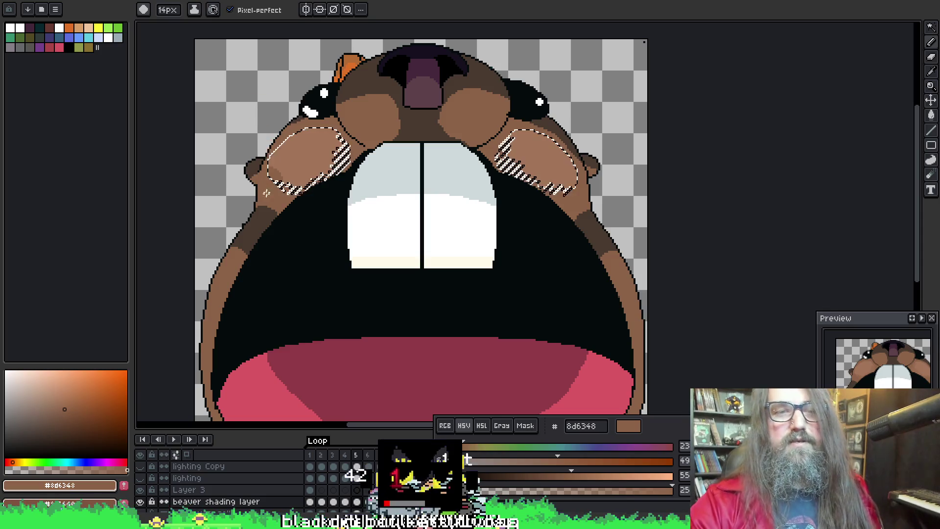
key(b)
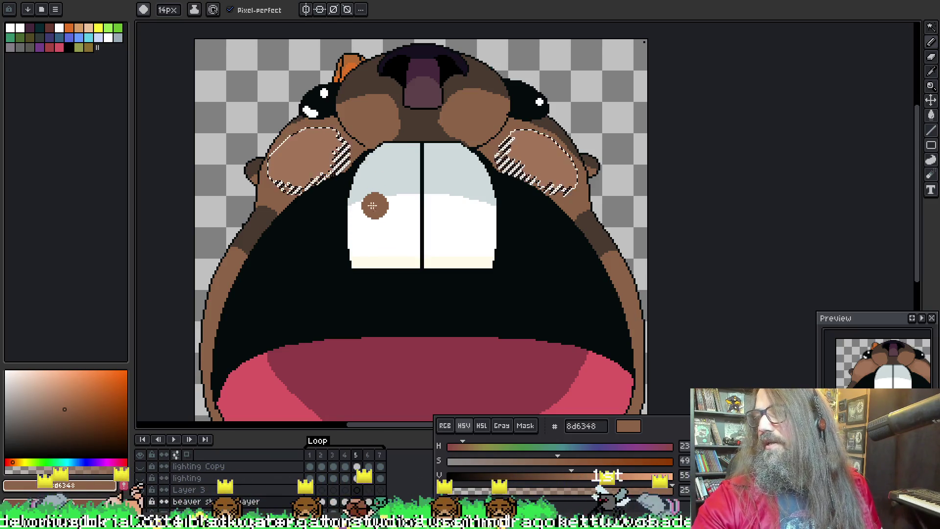
drag(373, 205, 363, 204)
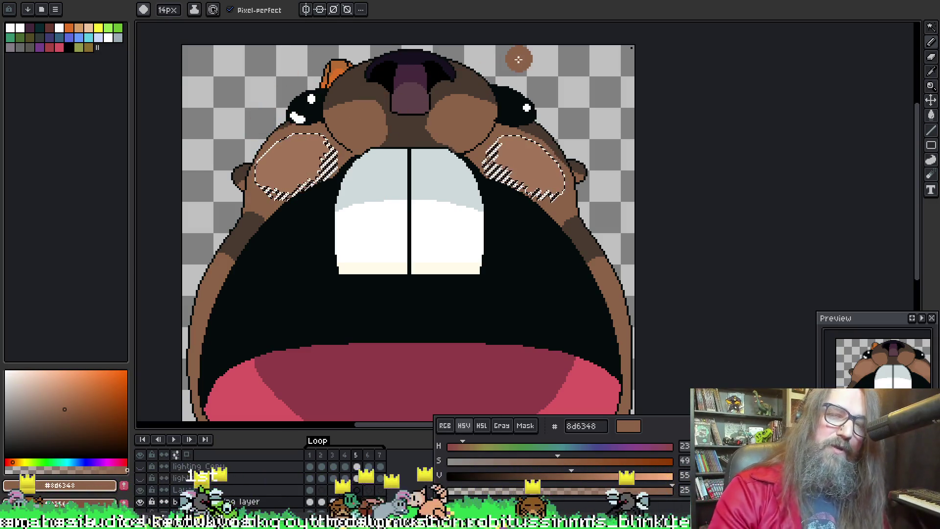
Step: Zoom onto the left cheek and paint darker dithered shading along its lower edge
scroll(362, 225, up, 1)
drag(252, 125, 312, 180)
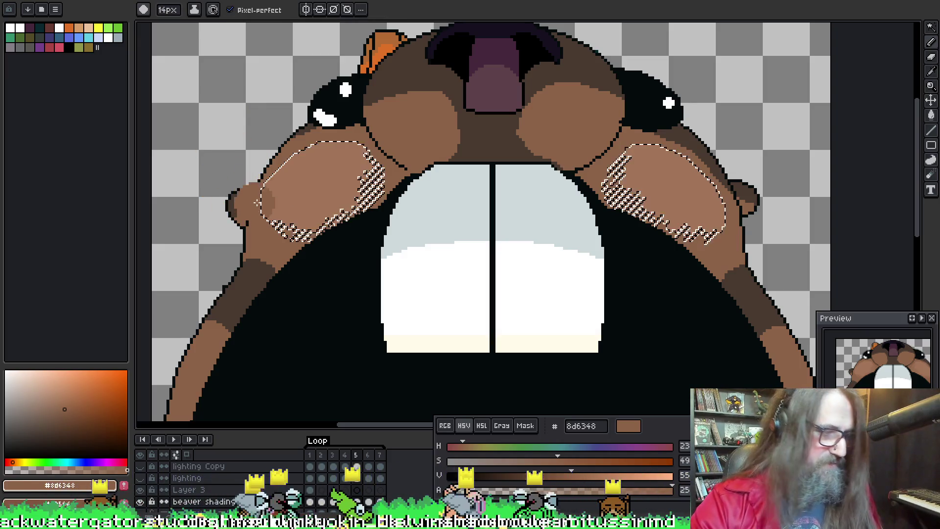
key(alt)
drag(281, 208, 296, 218)
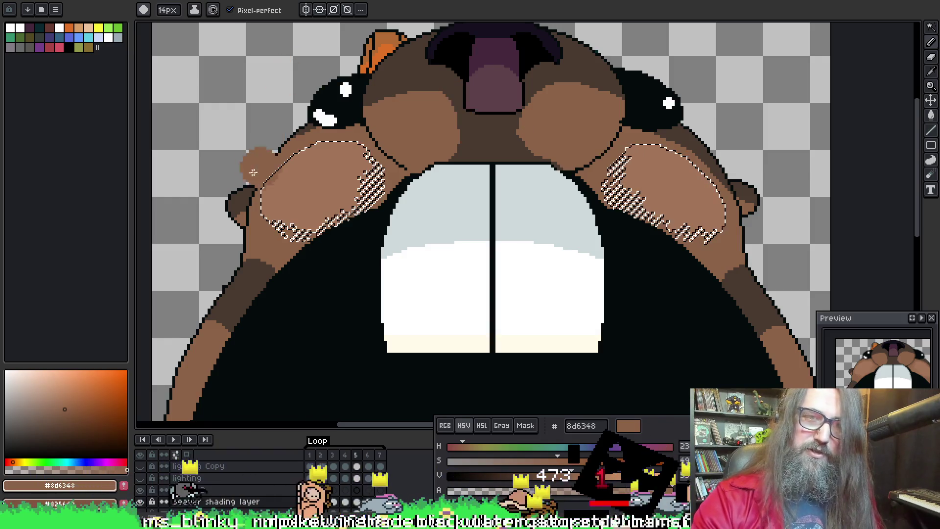
key(space)
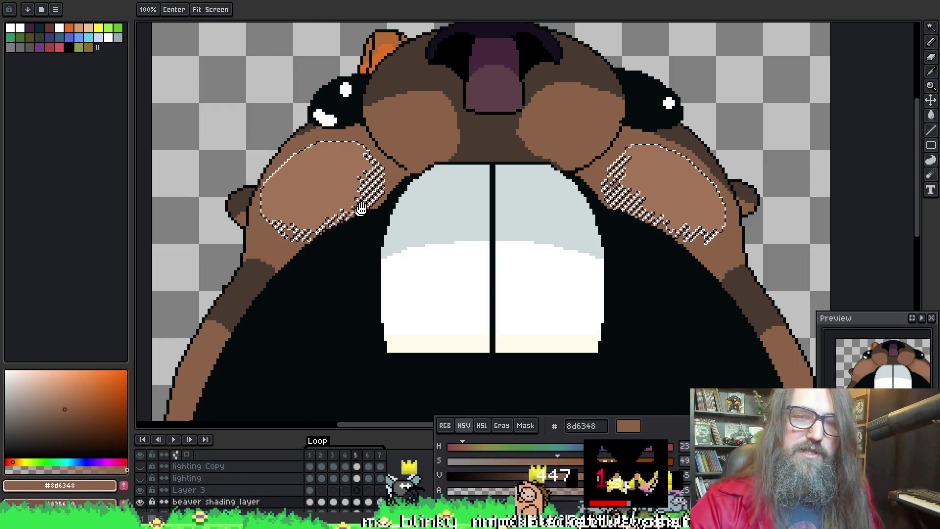
Step: Set the dither brush colour back to the cheek brown 8d6348, sampled from the cheek edge
drag(320, 204, 331, 228)
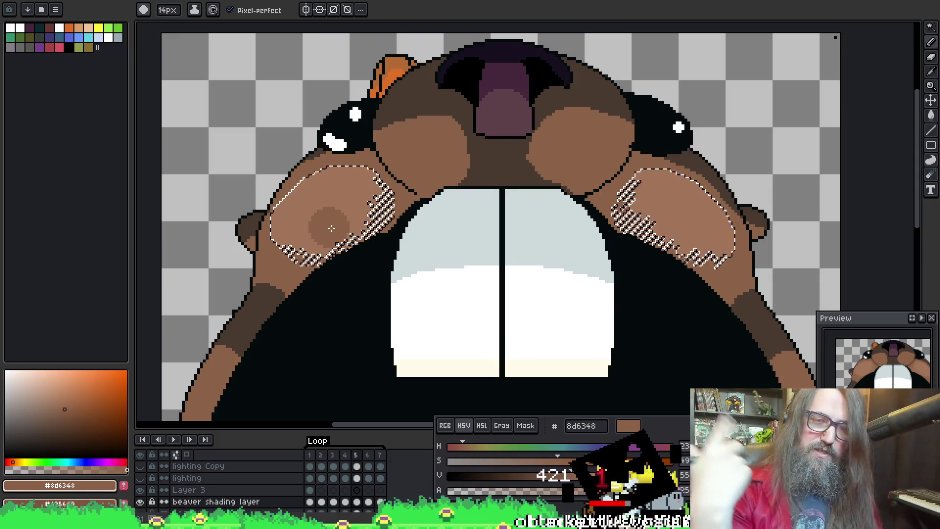
key(space)
drag(476, 185, 474, 173)
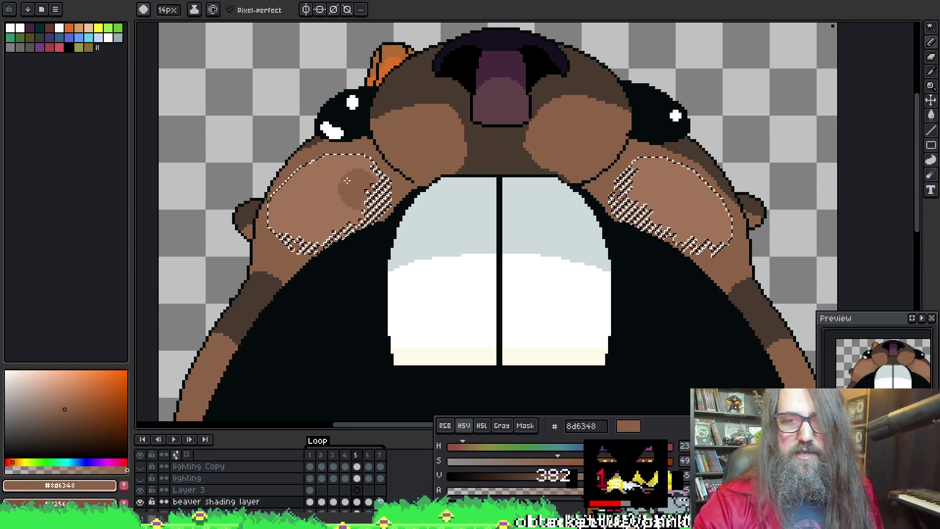
key(alt)
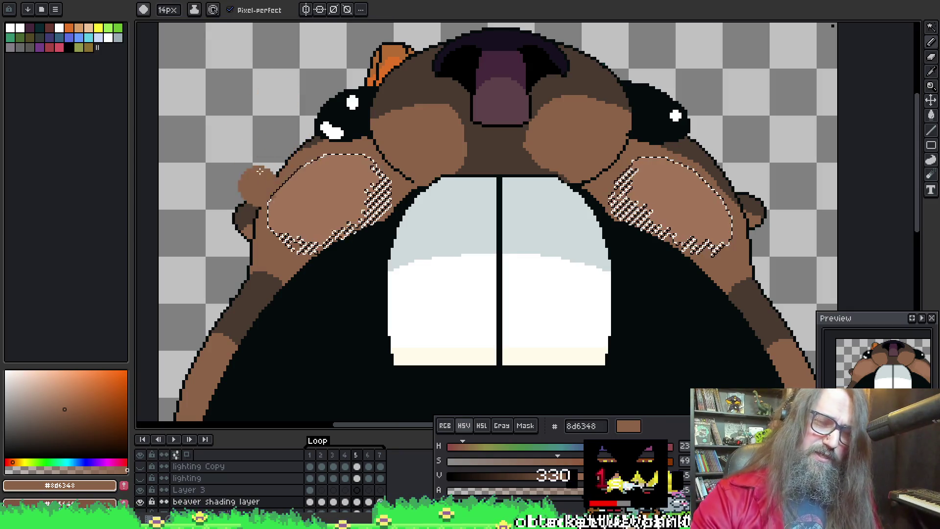
key(alt)
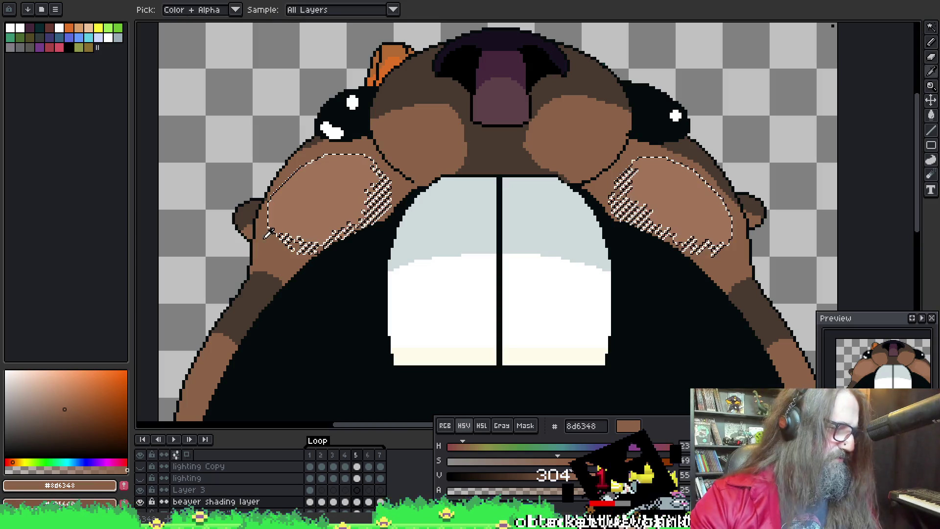
key(b)
key(alt)
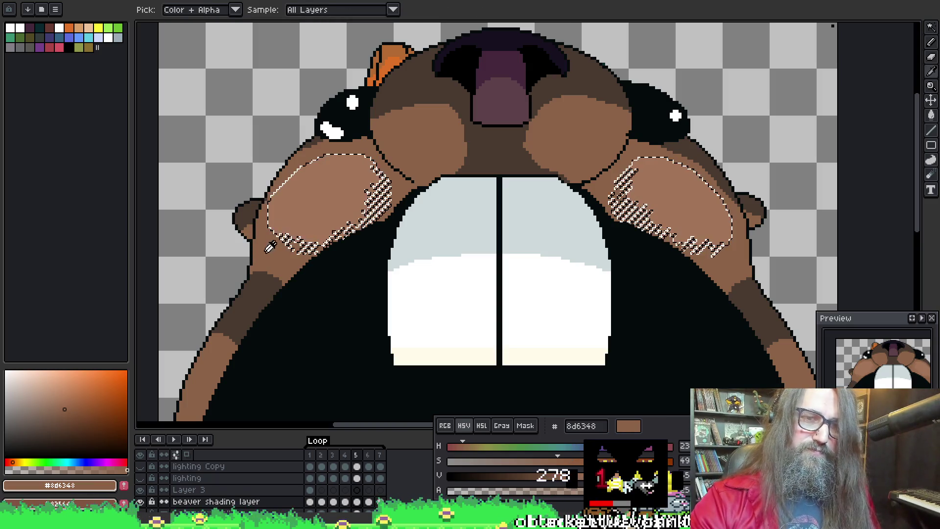
alt+click(281, 191)
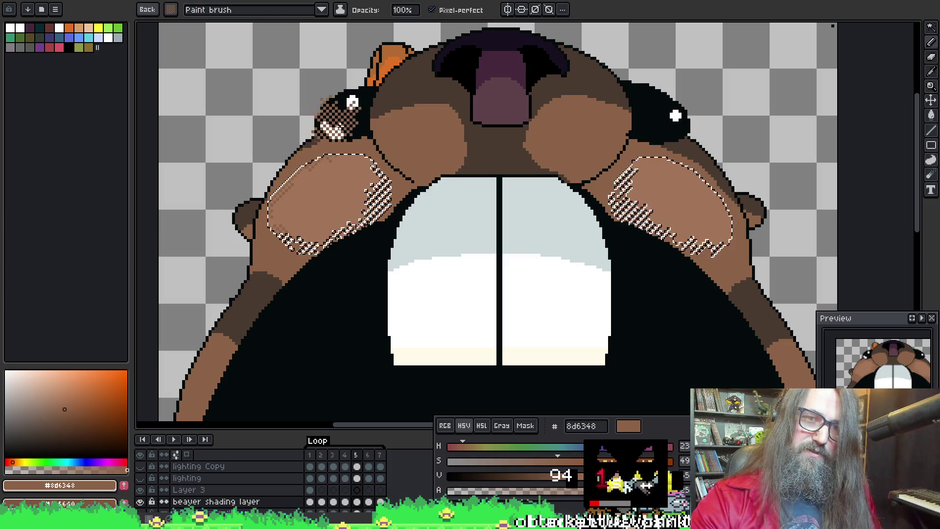
scroll(383, 118, right, 5)
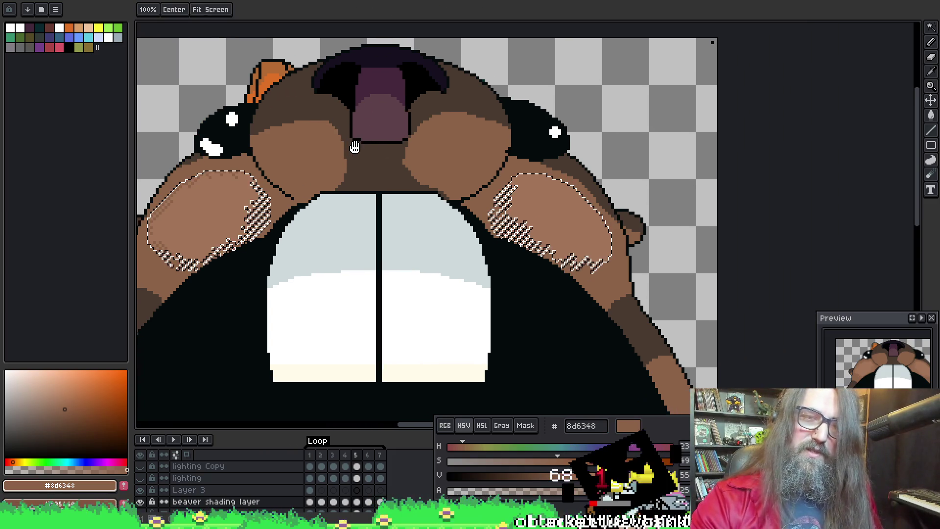
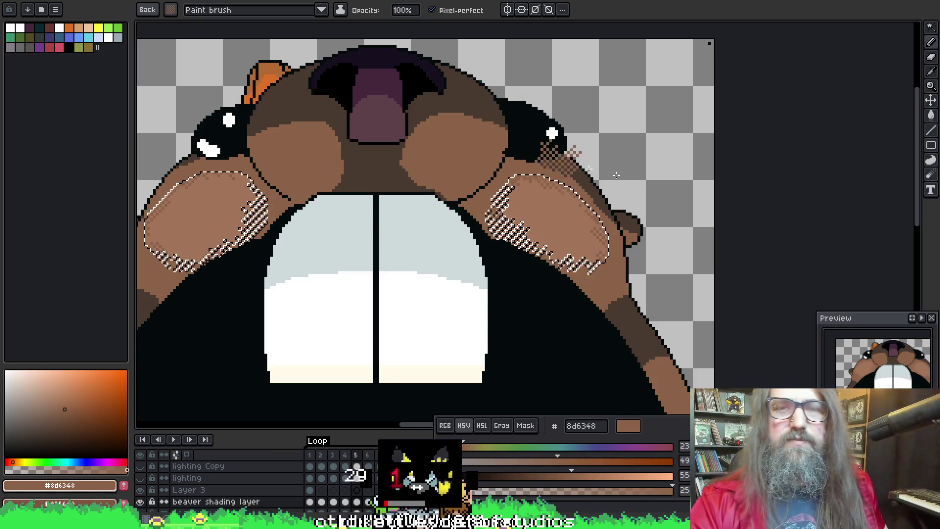
Step: Go to frame 5, the open-mouth beaver frame, and zoom in on the face
drag(574, 171, 552, 122)
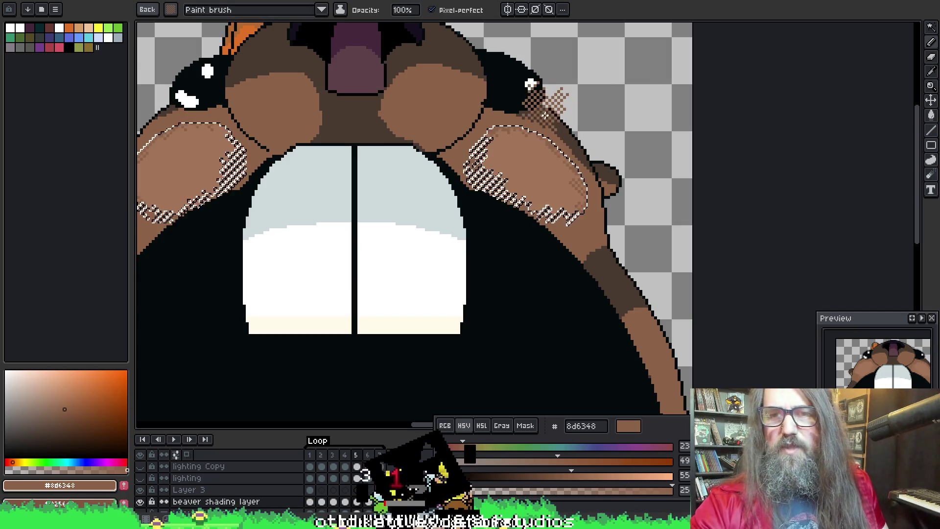
scroll(587, 94, down, 3)
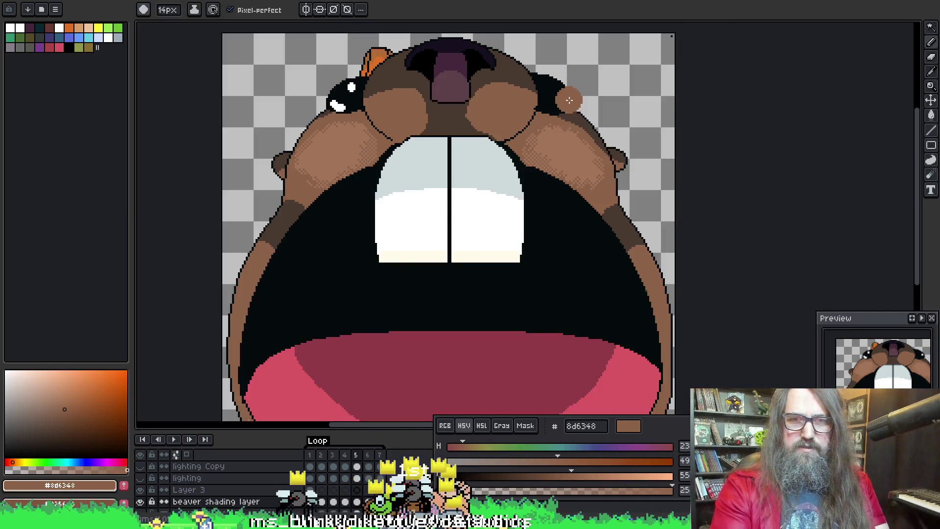
key(Right)
scroll(440, 167, down, 3)
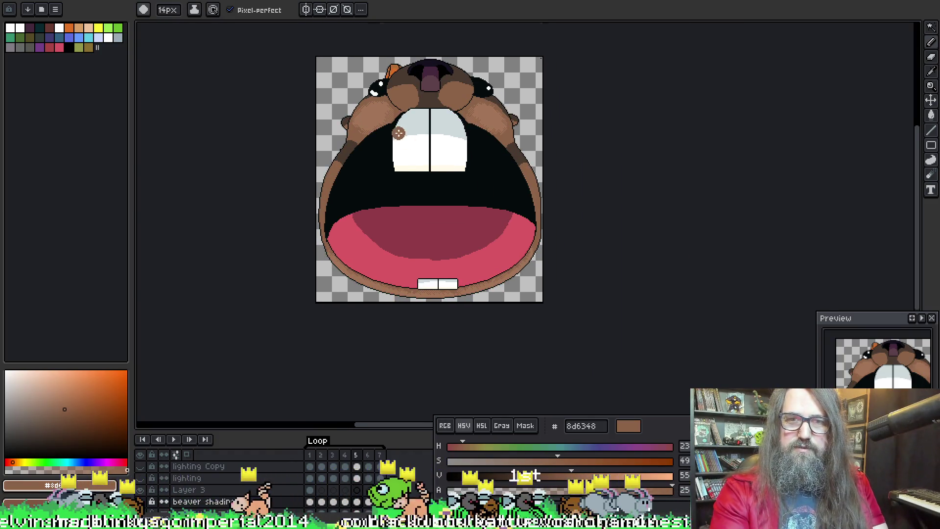
scroll(399, 133, up, 3)
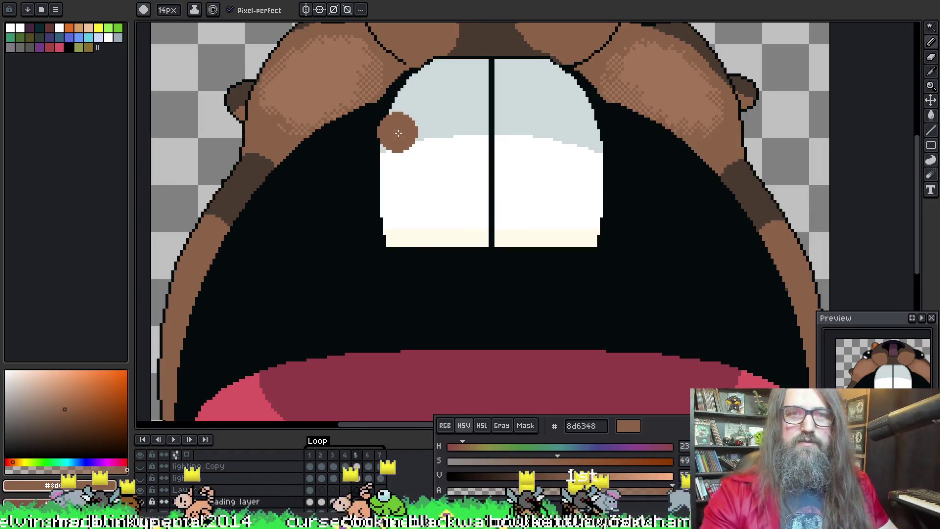
Step: Eyedrop the lighter cheek brown a37558 from the canvas as the painting colour
alt+click(347, 73)
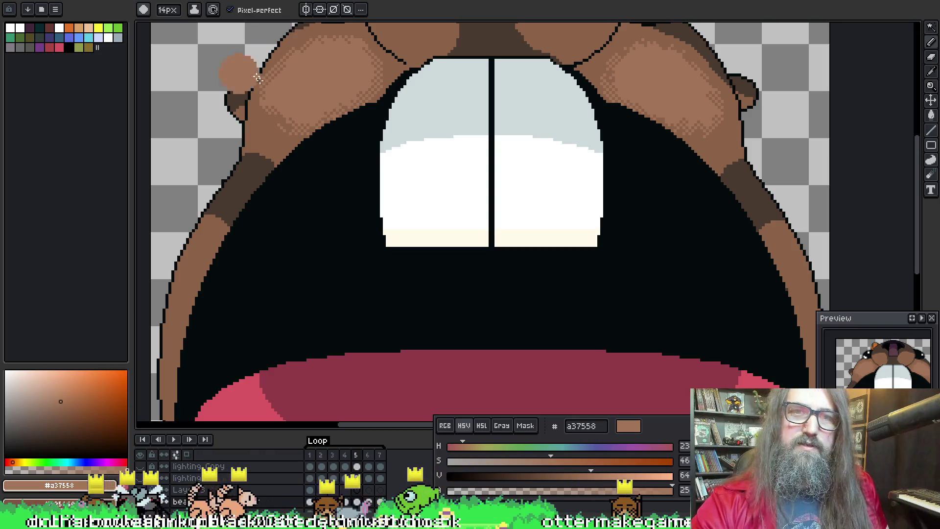
drag(412, 191, 424, 210)
scroll(456, 171, down, 5)
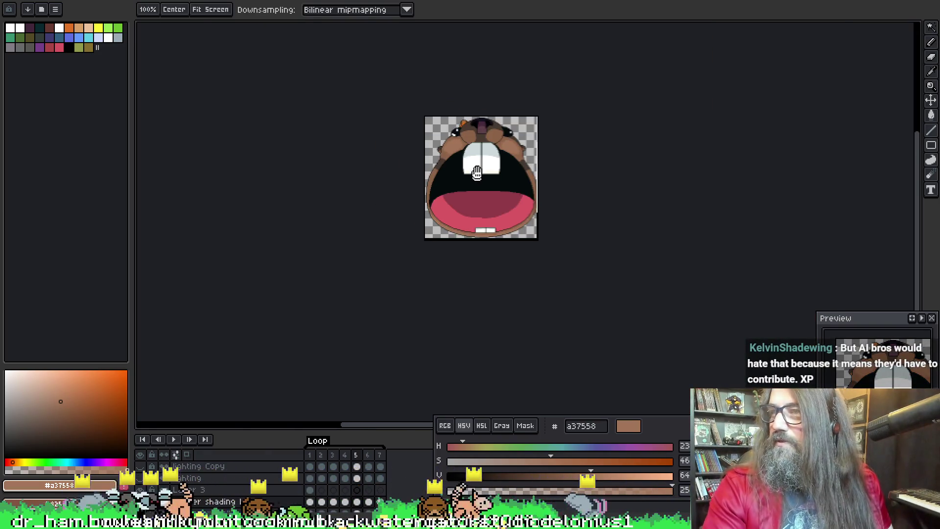
scroll(484, 157, up, 1)
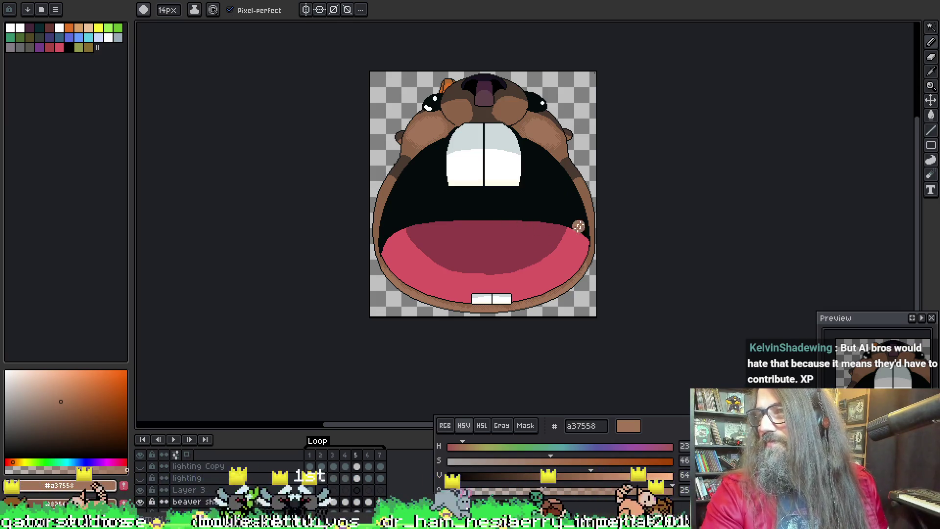
scroll(523, 226, up, 1)
mouse_move(523, 227)
mouse_down()
mouse_move(441, 296)
mouse_move(424, 249)
mouse_up()
key(w)
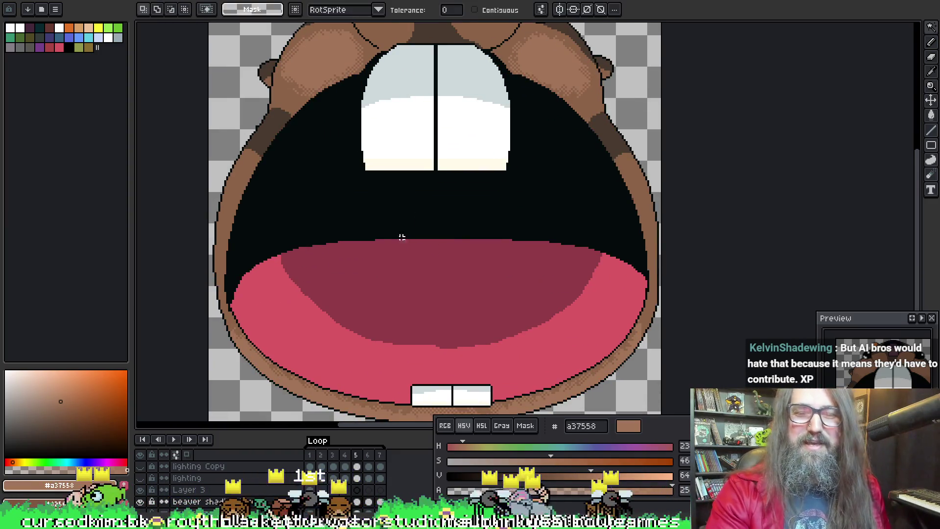
drag(311, 84, 336, 153)
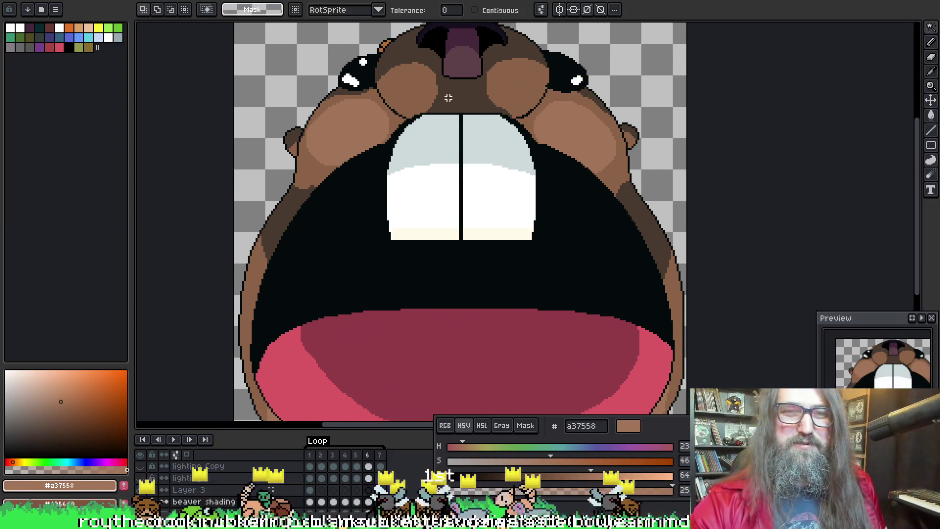
key(b)
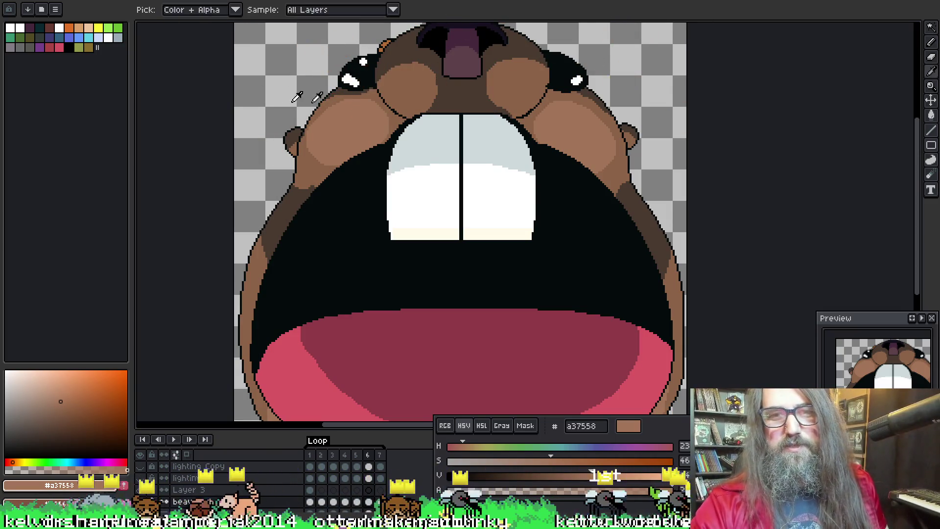
key(alt)
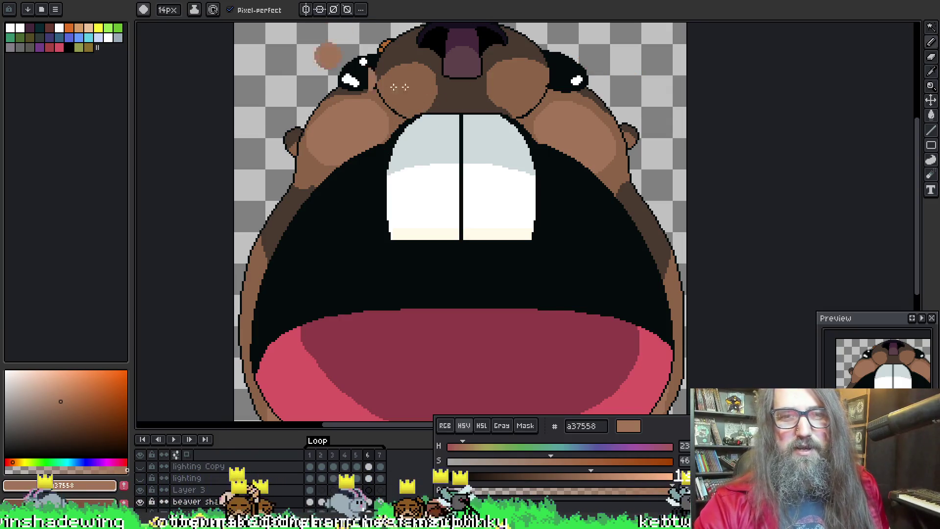
drag(312, 426, 329, 214)
scroll(343, 147, up, 5)
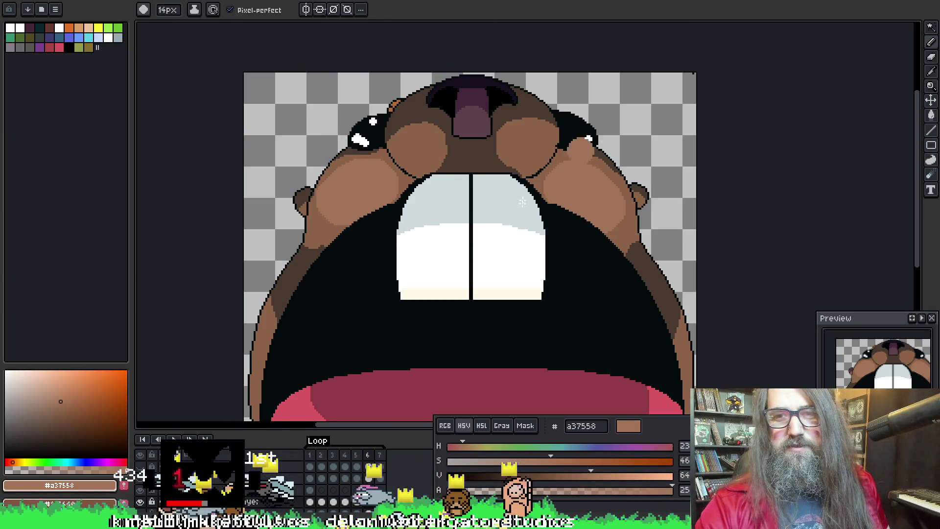
key(w)
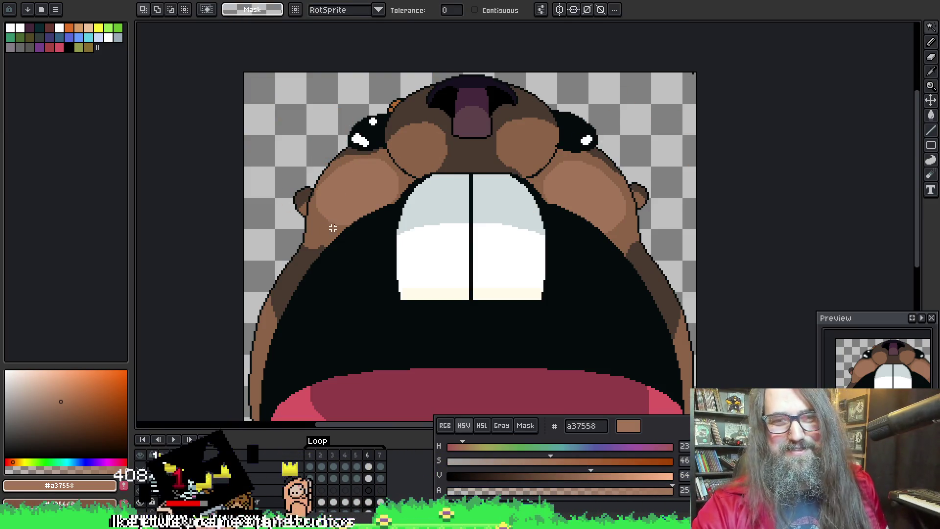
key(b)
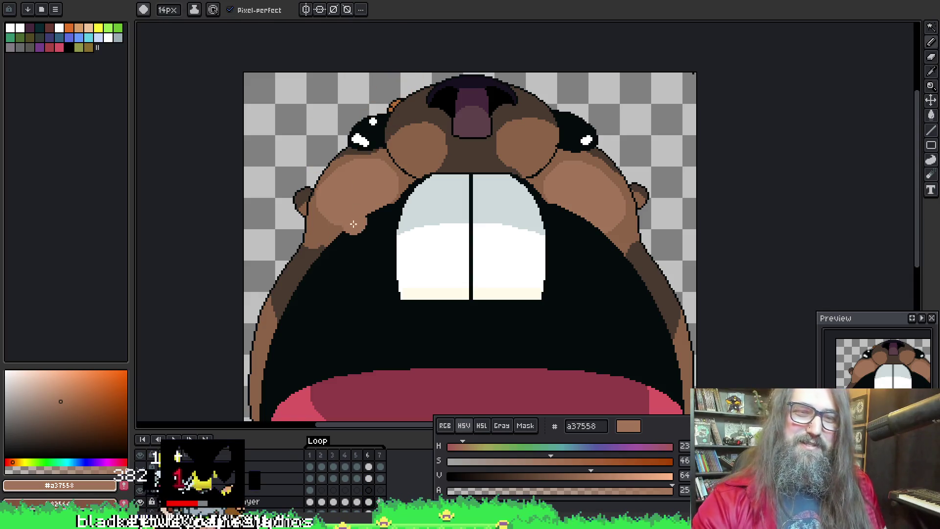
mouse_move(714, 219)
mouse_down()
mouse_move(460, 124)
mouse_move(489, 134)
mouse_move(424, 204)
mouse_move(450, 268)
mouse_move(440, 268)
mouse_up()
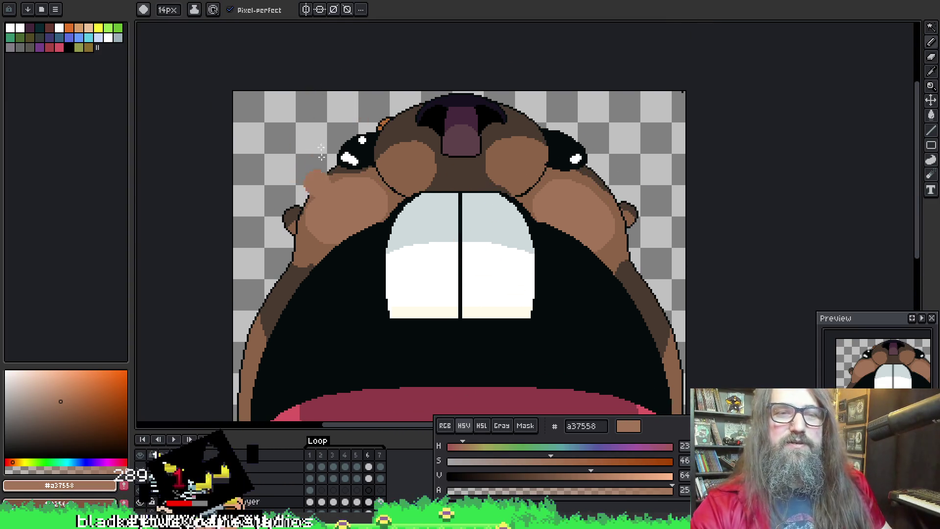
click(399, 216)
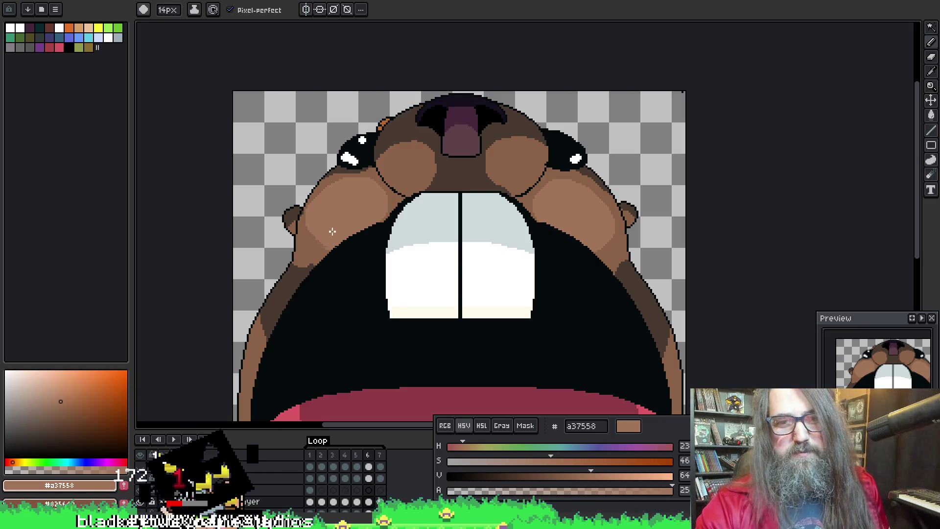
key(w)
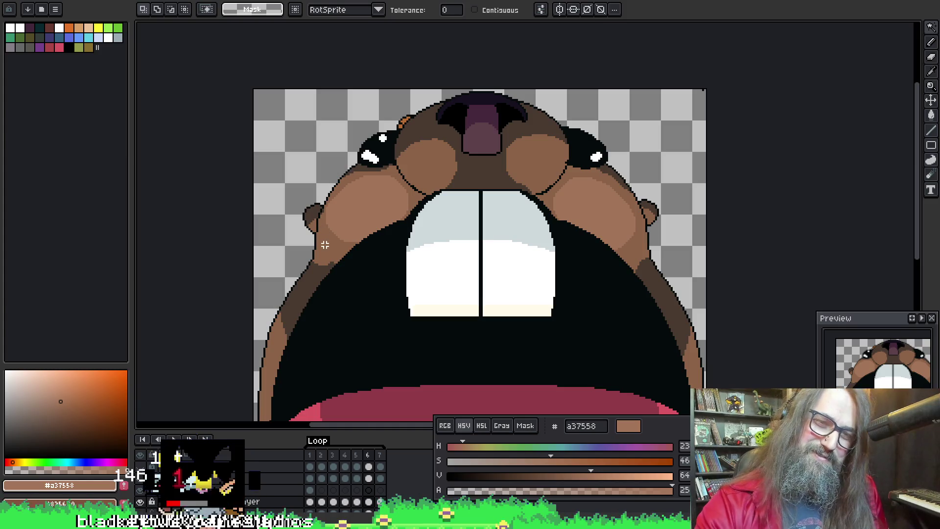
Step: Magic-wand select both light-brown cheeks and pick darker brown 8d6348 as the paint colour
click(353, 217)
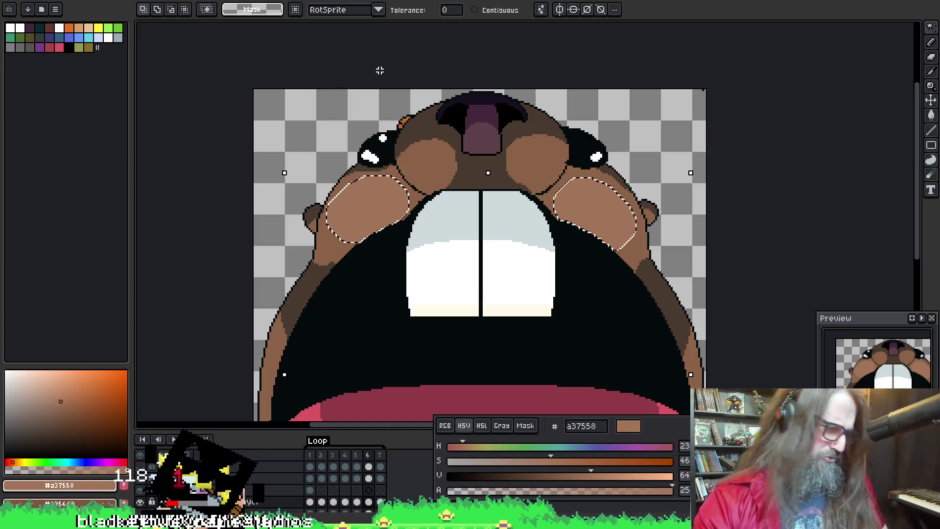
key(alt)
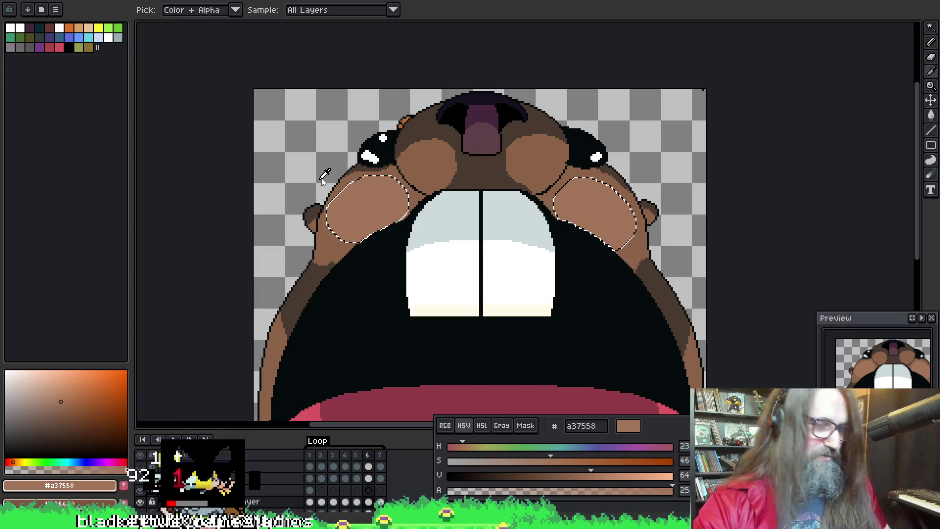
key(b)
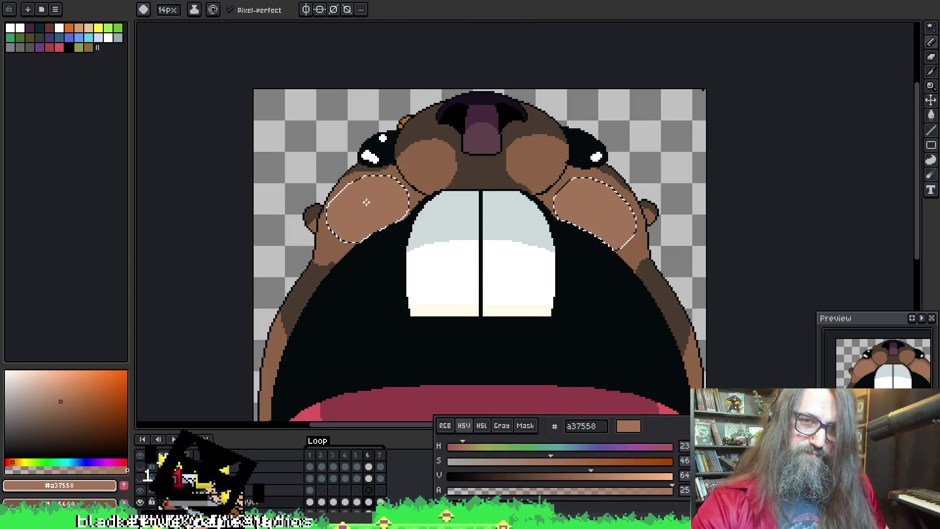
drag(366, 203, 370, 194)
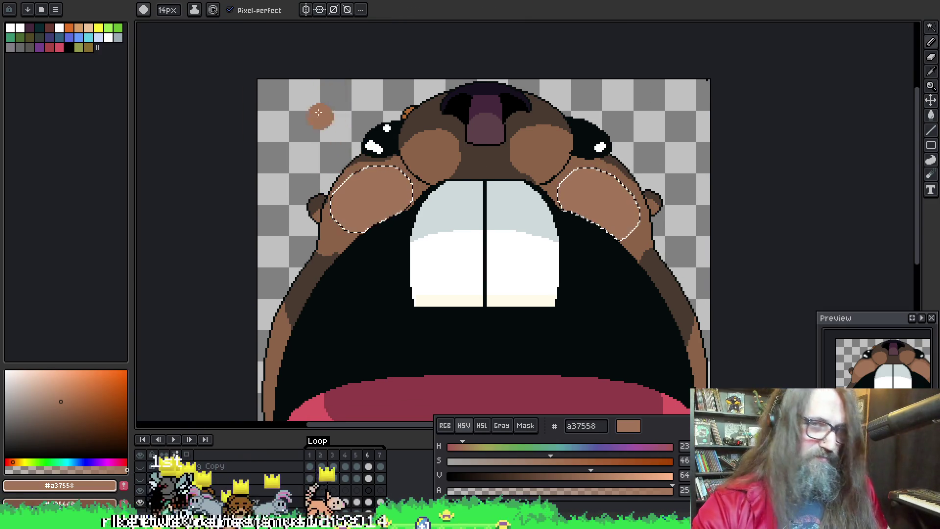
alt+click(347, 143)
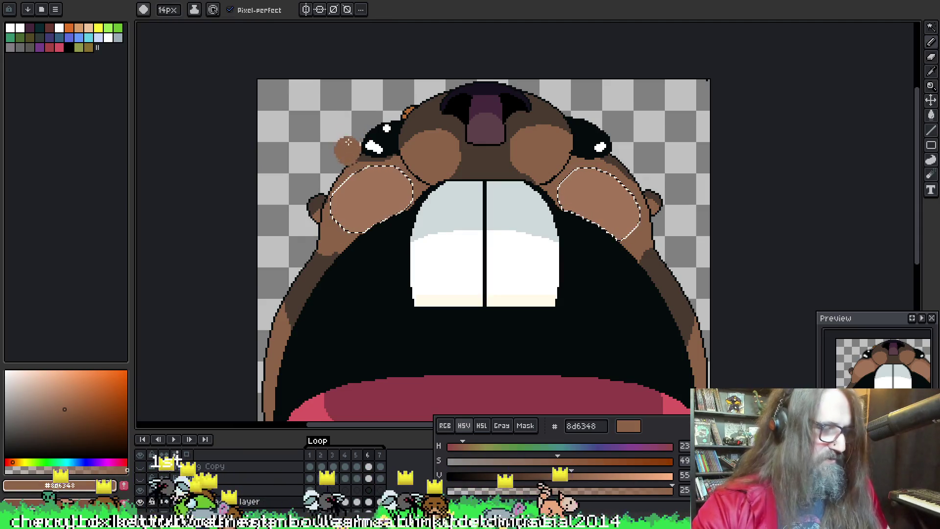
Step: Dab 8d6348 onto the selected left cheek, then switch to the skeleton sprite
mouse_move(347, 143)
mouse_down()
mouse_move(293, 147)
mouse_move(377, 122)
mouse_move(333, 170)
mouse_up()
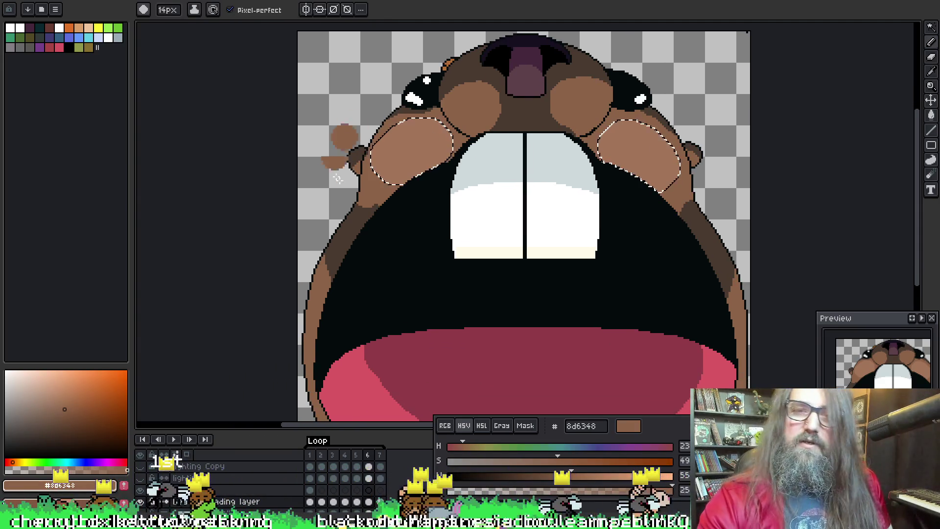
mouse_move(425, 169)
mouse_down()
mouse_move(402, 191)
mouse_move(399, 224)
mouse_up()
mouse_move(372, 190)
mouse_down()
mouse_move(386, 181)
mouse_move(368, 167)
mouse_up()
drag(398, 210, 391, 195)
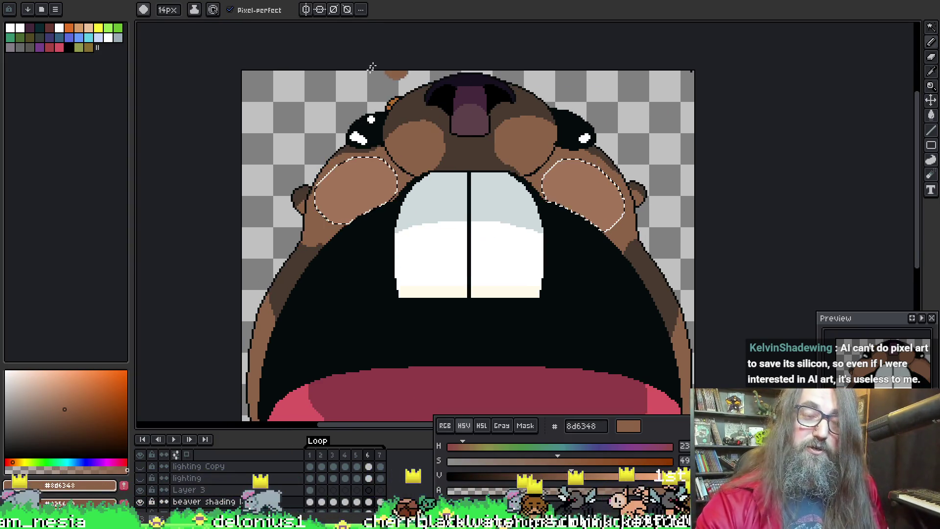
drag(451, 160, 408, 132)
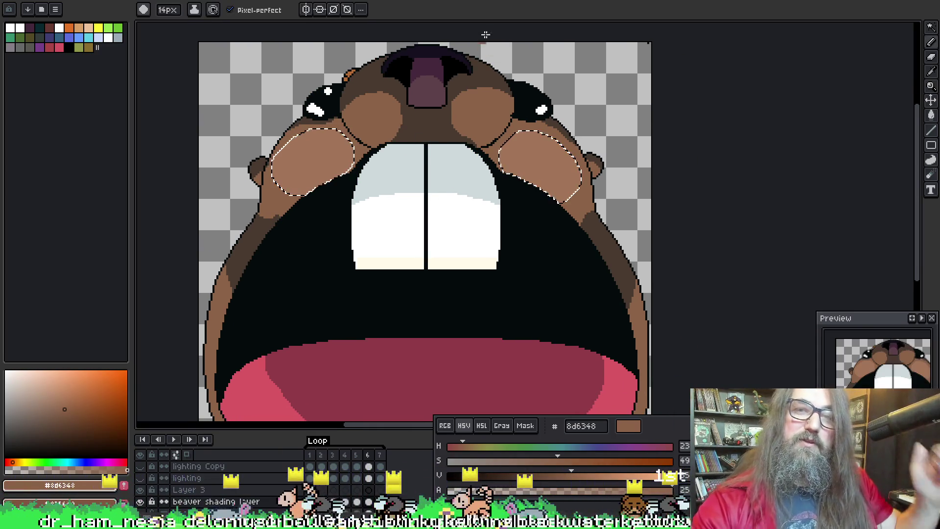
key(ctrl+Tab)
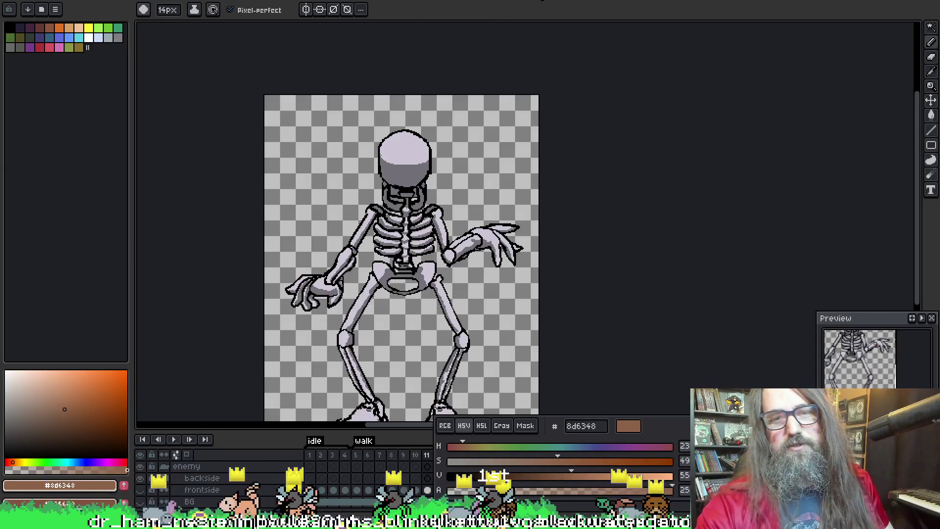
Step: Play the skeleton walk animation, cycle between skeleton sprites, then return to the beaver sprite
key(Return)
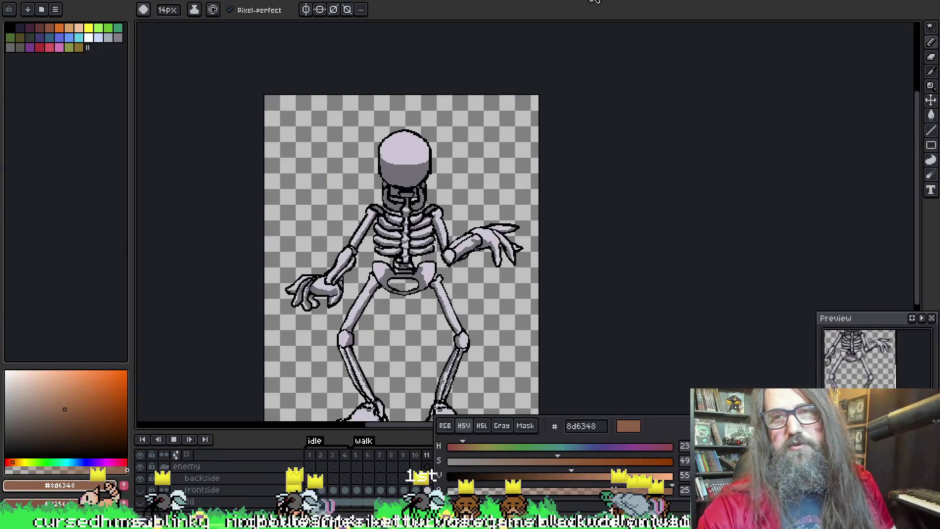
key(ctrl+Tab)
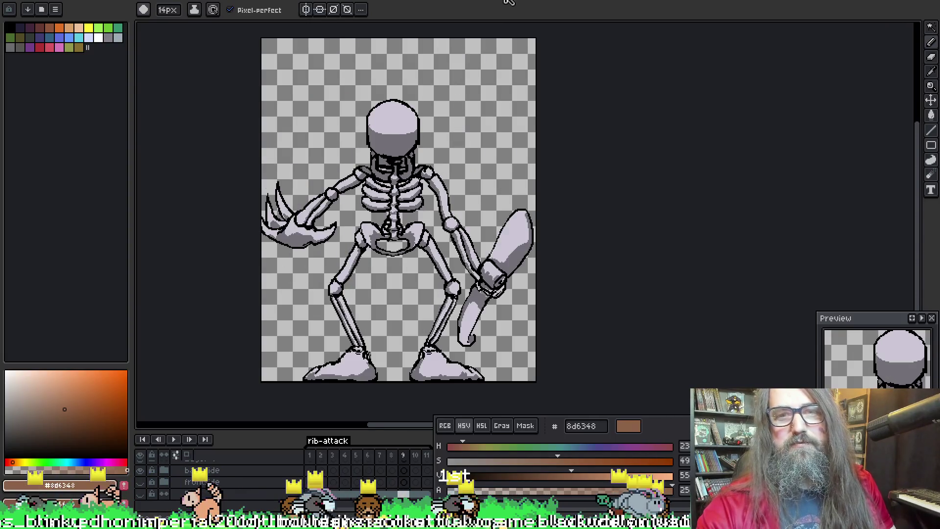
key(ctrl+shift+Tab)
key(Return)
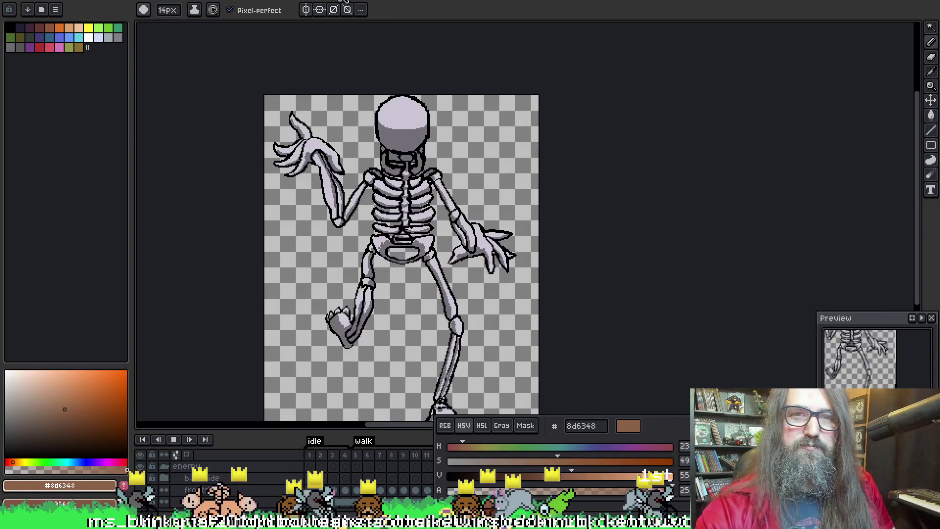
key(ctrl+Tab)
key(ctrl+shift+Tab)
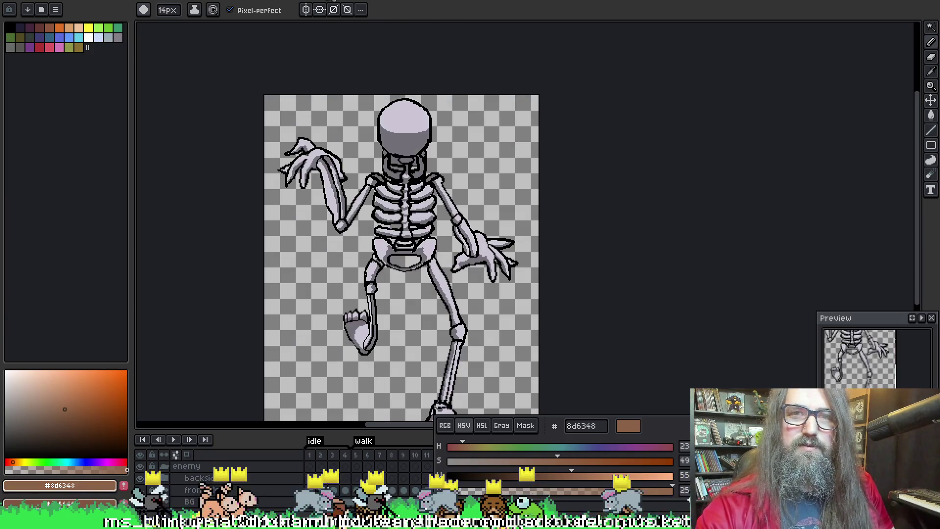
key(ctrl+Tab)
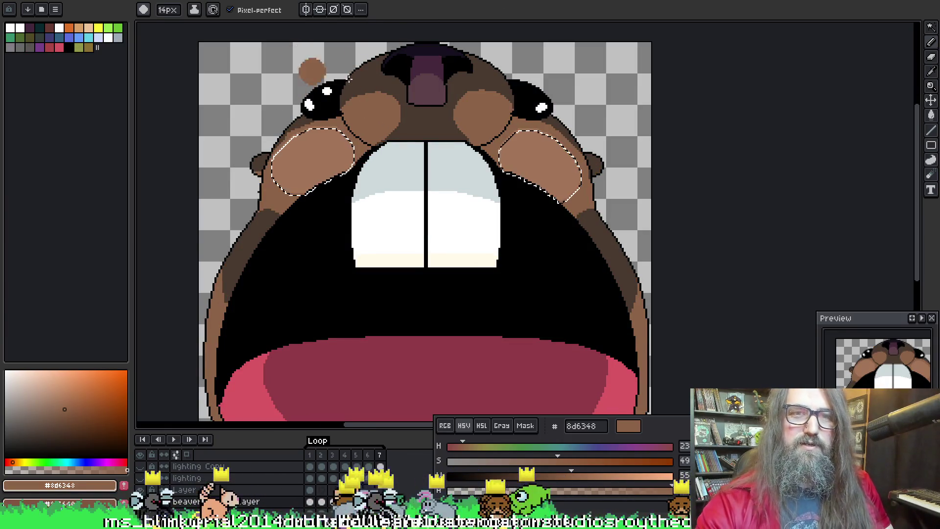
Step: Reselect both cheeks by colour with the Magic Wand, then test and undo a pencil dab
key(ctrl+d)
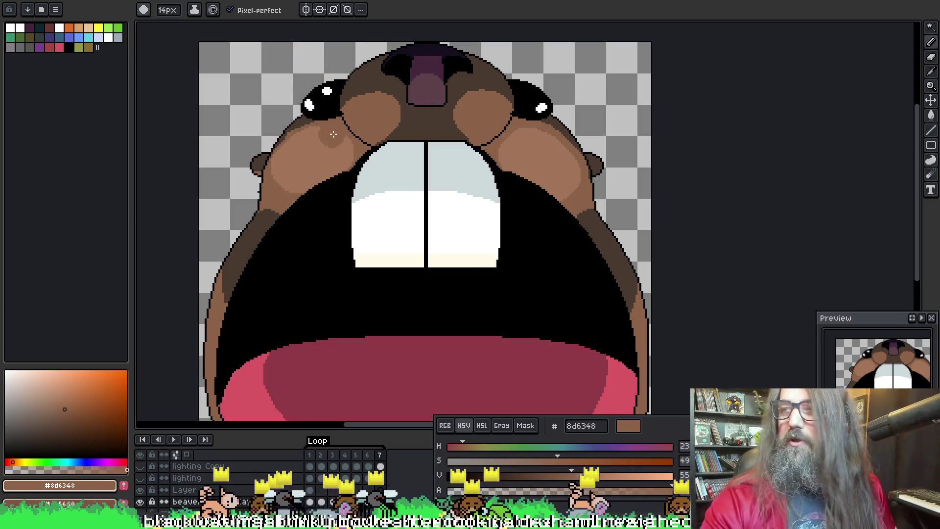
key(w)
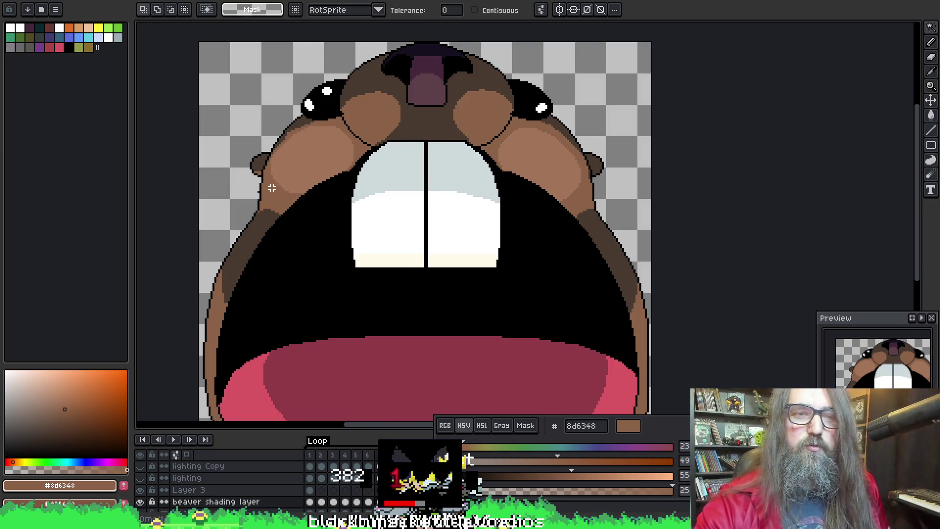
click(309, 150)
scroll(372, 90, down, 5)
scroll(361, 269, up, 5)
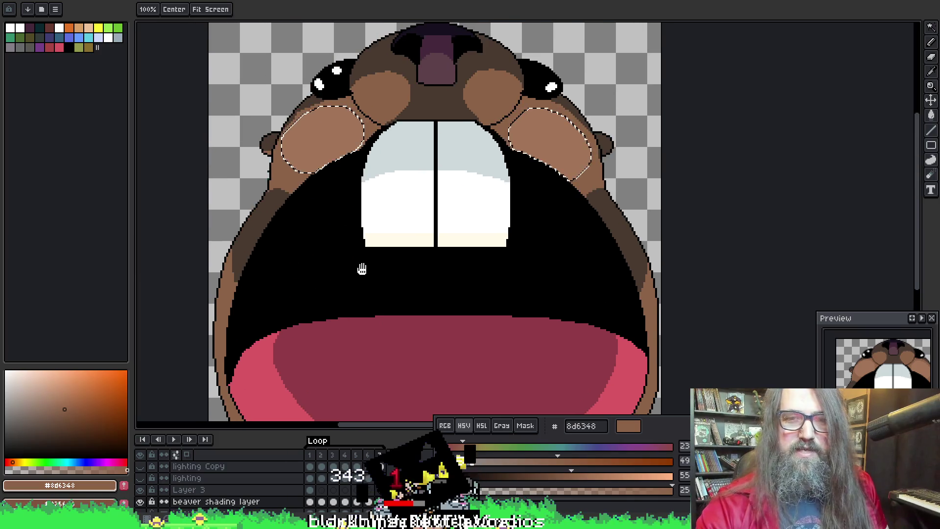
key(b)
click(360, 186)
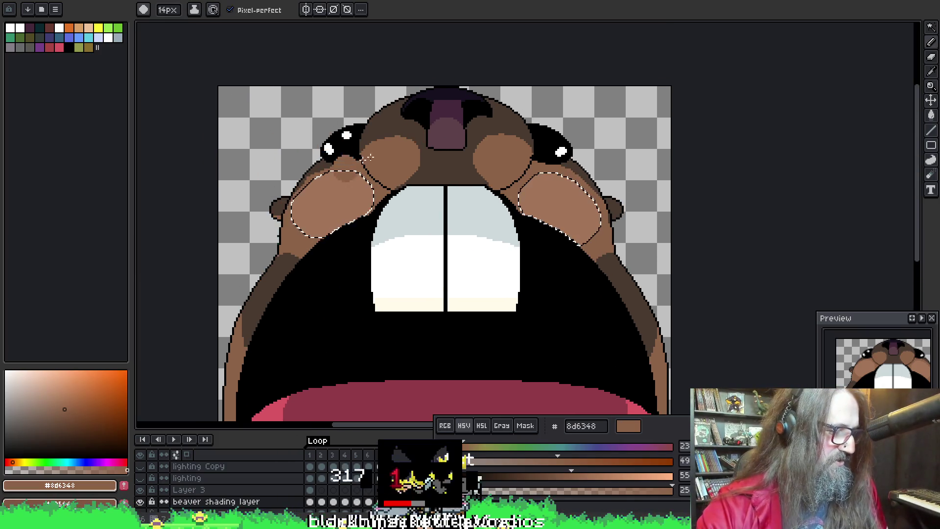
click(325, 205)
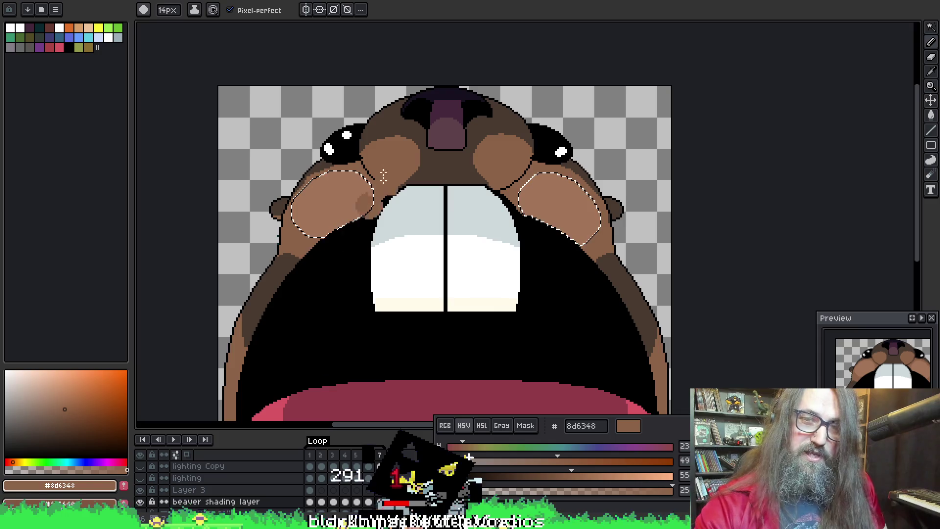
key(ctrl+z)
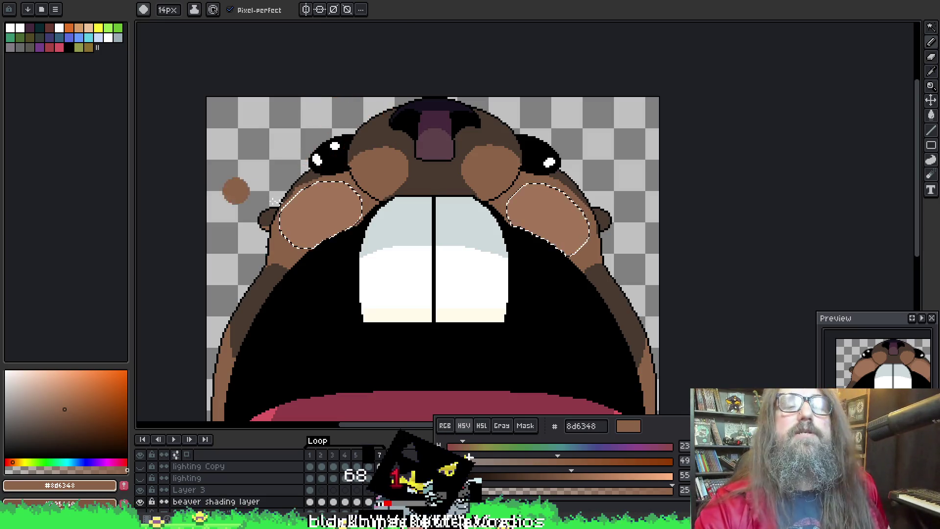
Step: Dither 8d6348 shading along the lower edge of the left cheek, undoing a stray mark
mouse_move(346, 190)
mouse_down()
mouse_move(362, 10)
mouse_move(371, 171)
mouse_up()
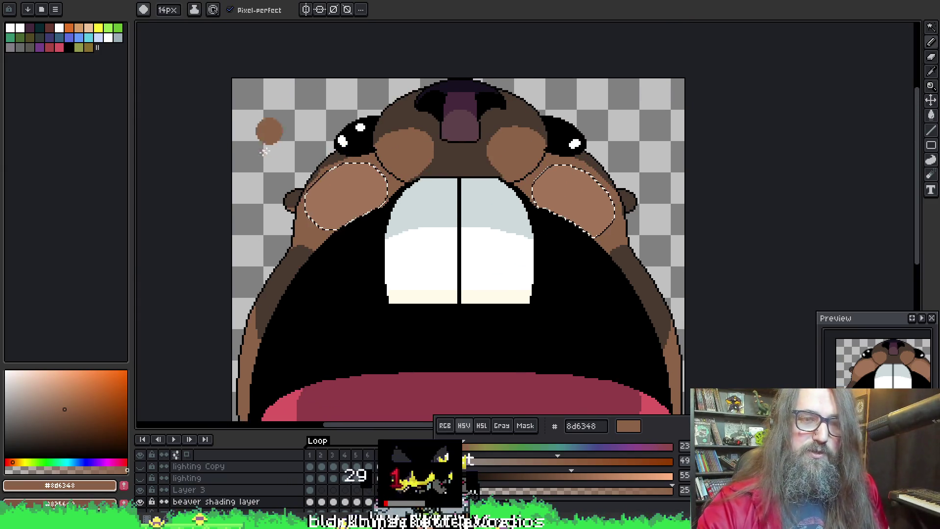
scroll(362, 179, up, 1)
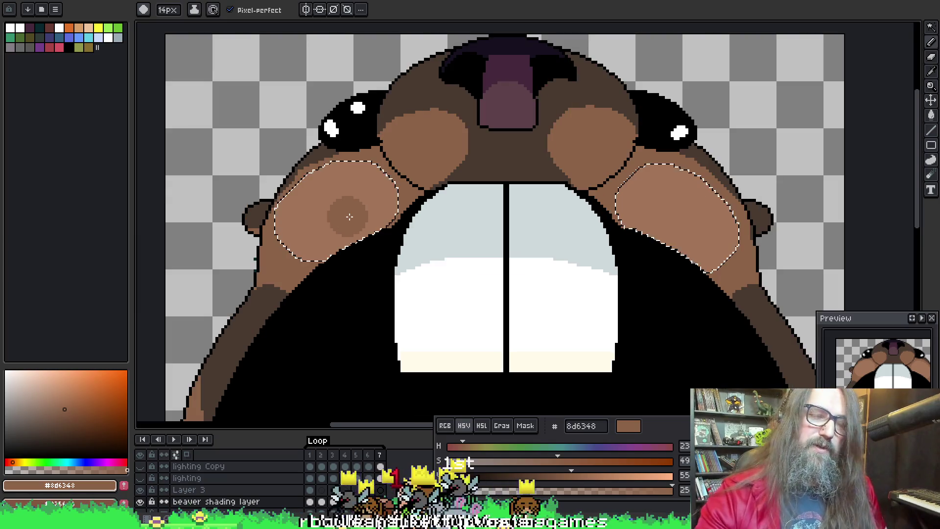
drag(349, 216, 305, 214)
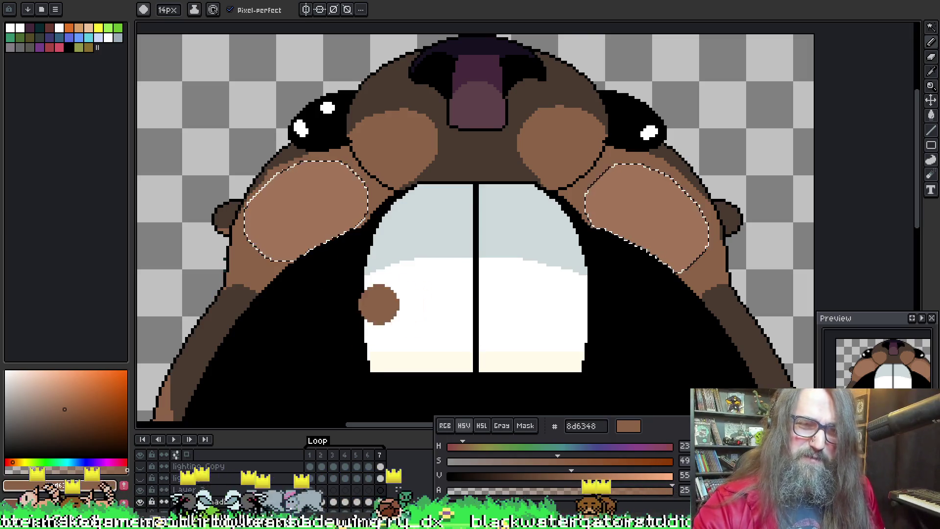
drag(407, 282, 421, 289)
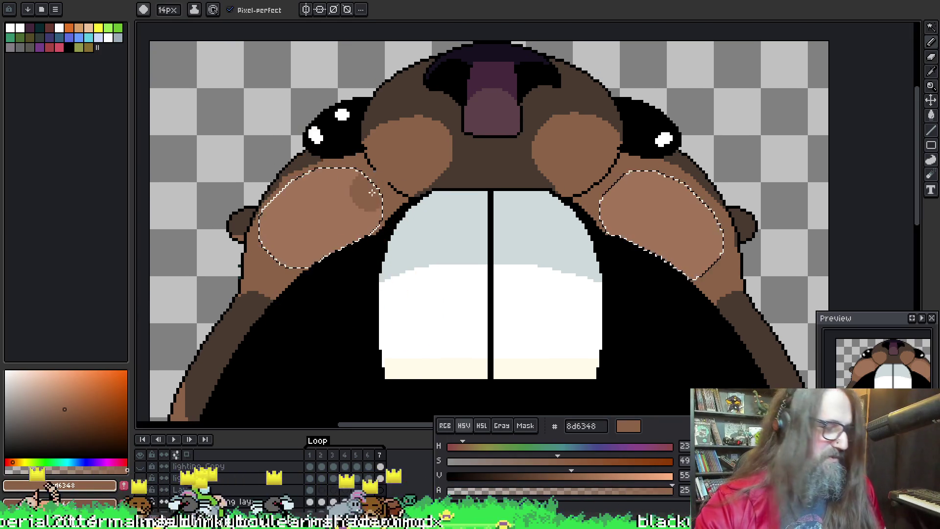
key(ctrl+z)
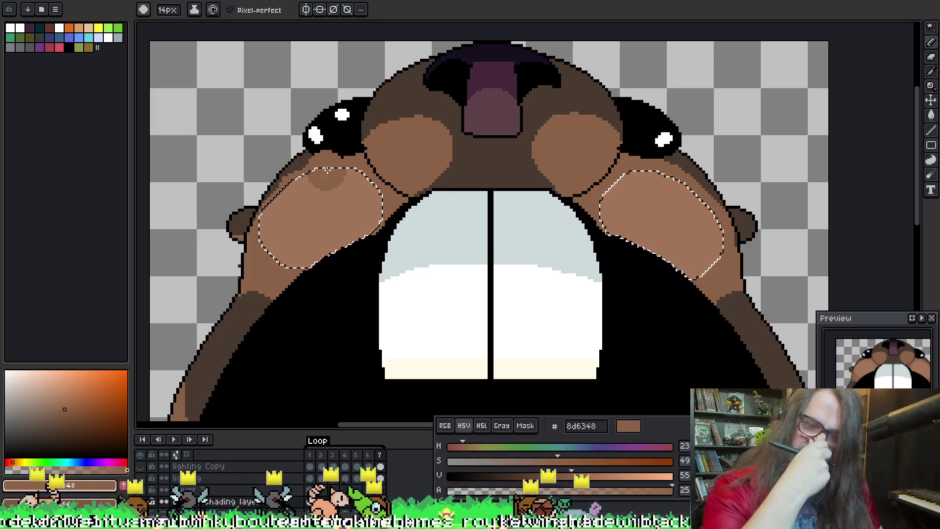
drag(294, 158, 295, 154)
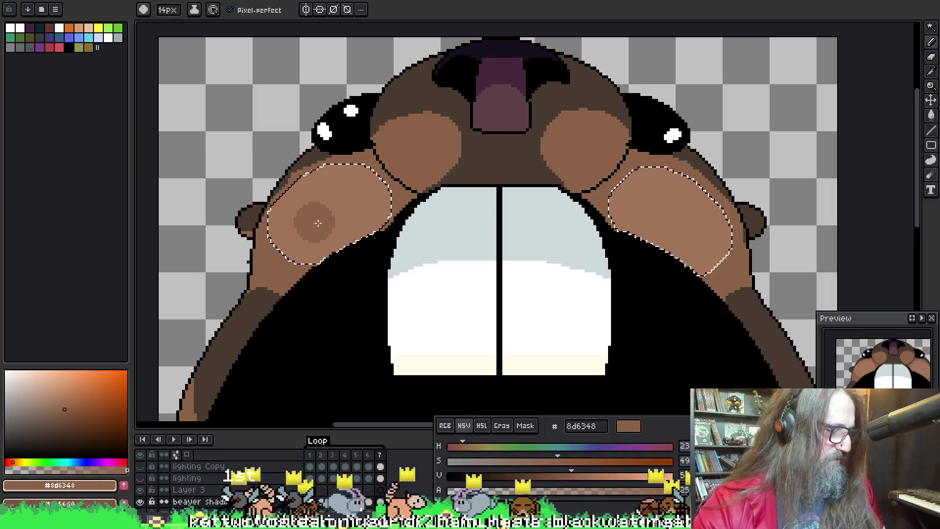
key(i)
key(b)
drag(289, 220, 259, 206)
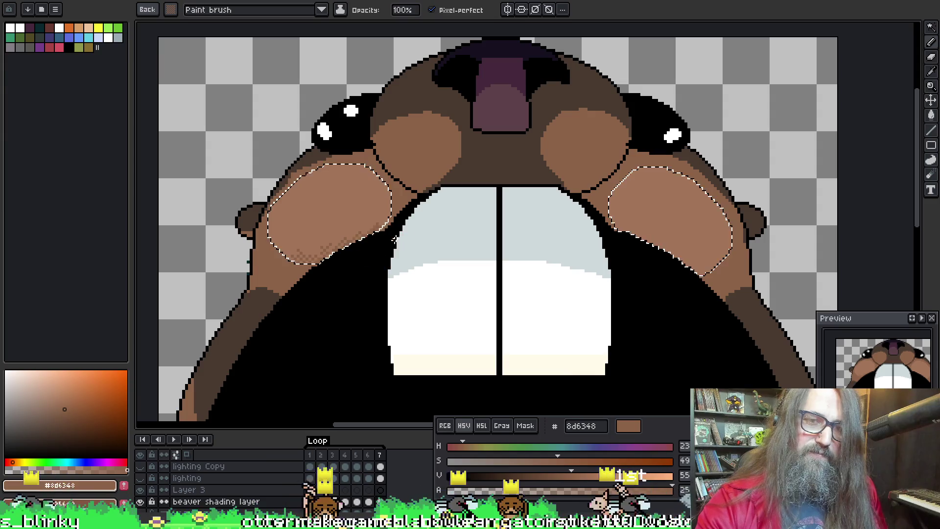
Step: Dither darker brown across the left cheek, including its upper-left edge
mouse_move(385, 244)
mouse_down()
mouse_move(370, 191)
mouse_move(364, 209)
mouse_move(281, 264)
mouse_up()
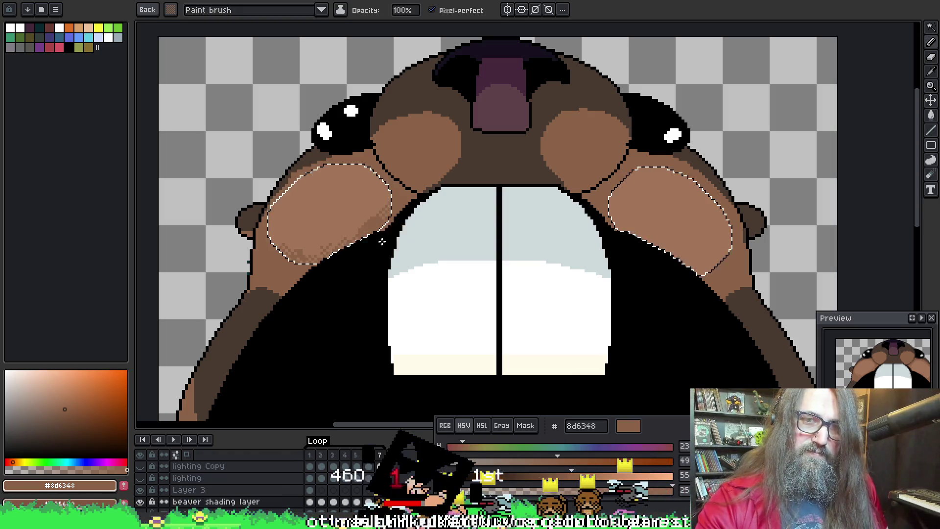
key(b)
drag(404, 225, 414, 213)
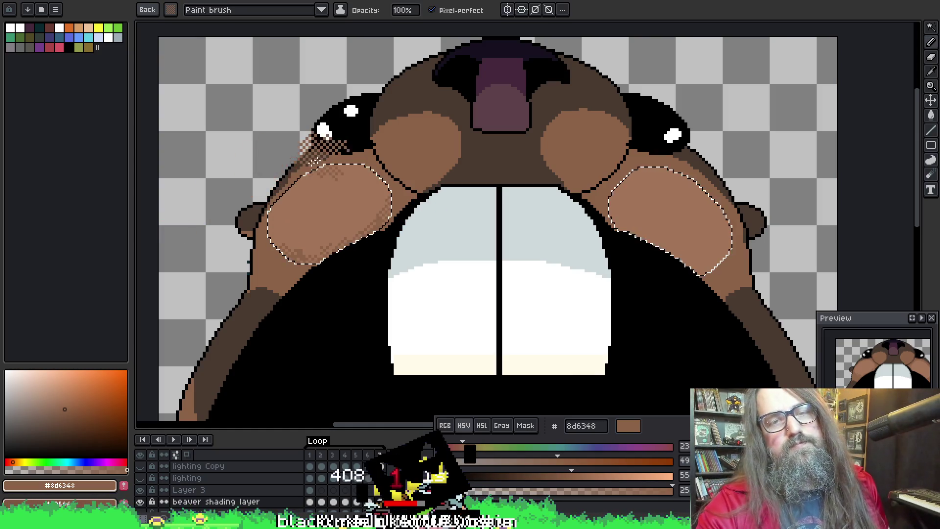
mouse_move(304, 157)
mouse_down()
mouse_move(292, 169)
mouse_move(297, 163)
mouse_up()
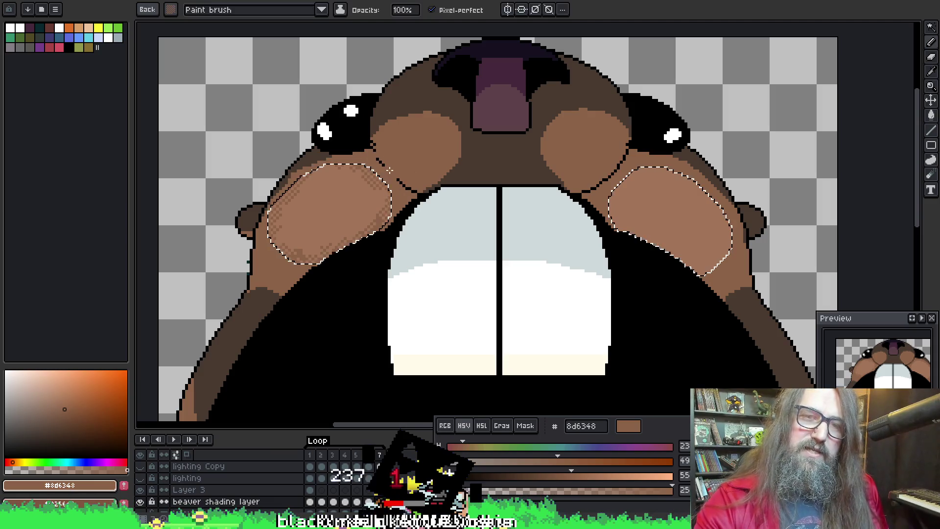
Step: Dither matching 8d6348 shading along the right cheek's lower edge
scroll(398, 173, right, 5)
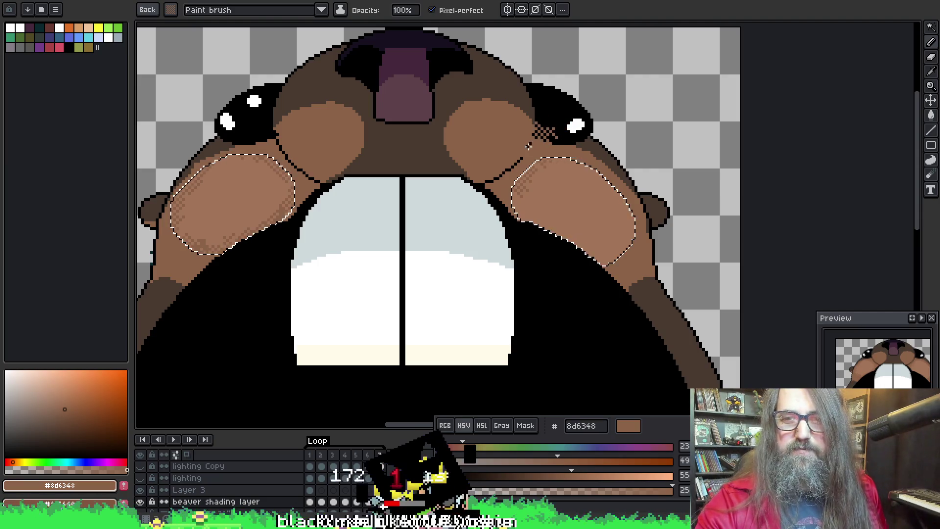
key(v)
key(b)
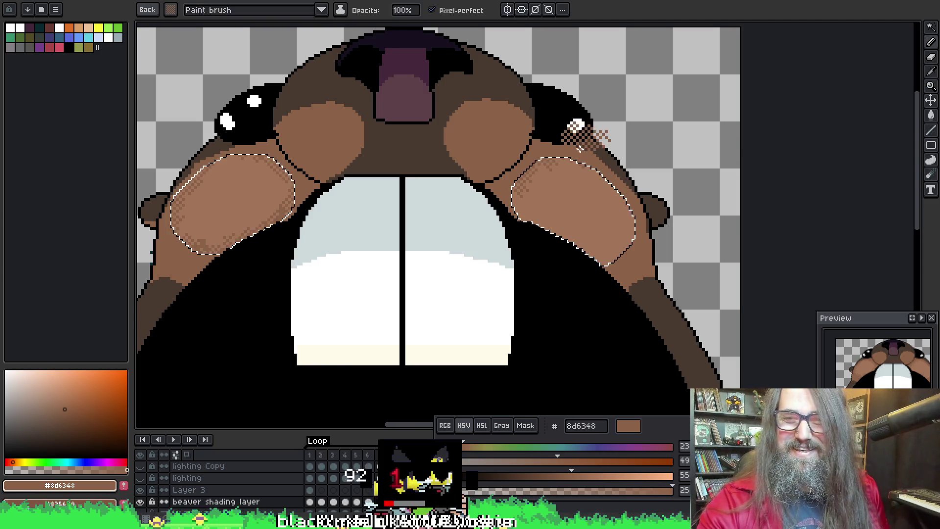
drag(563, 145, 525, 117)
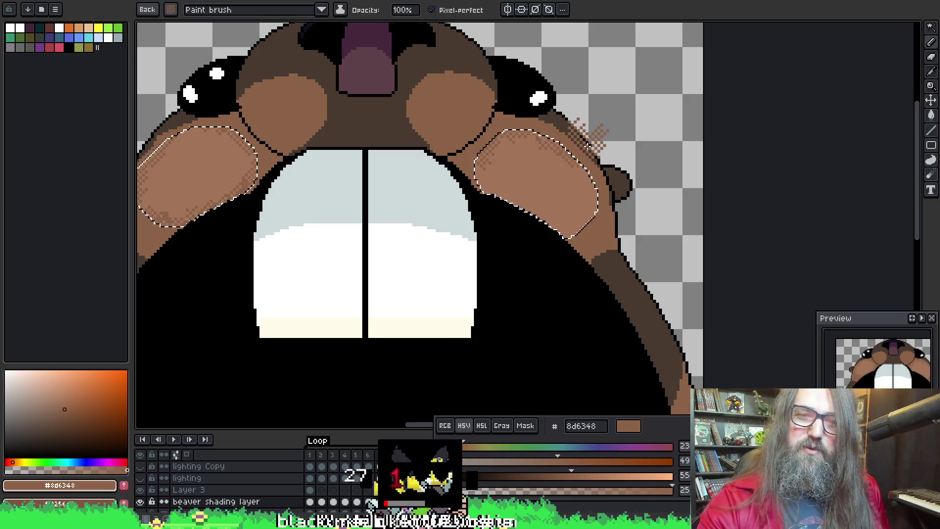
drag(604, 177, 601, 157)
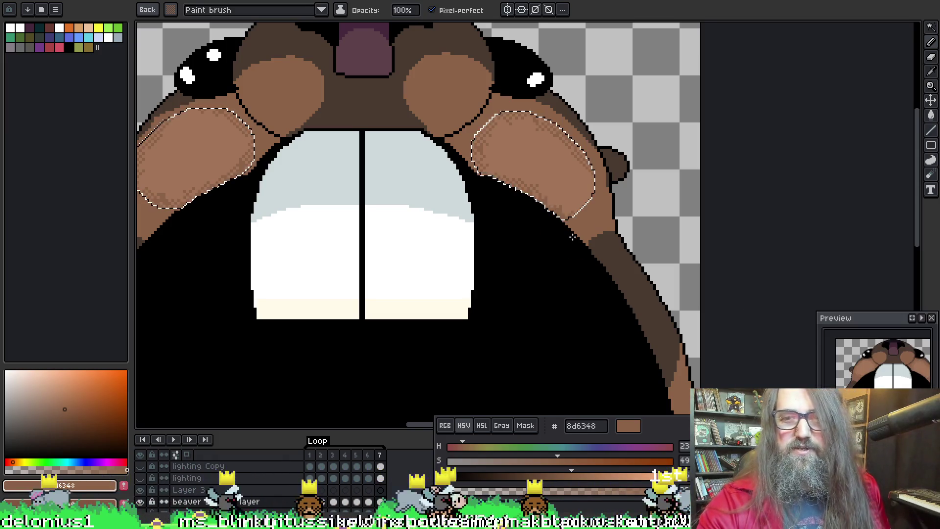
key(v)
key(b)
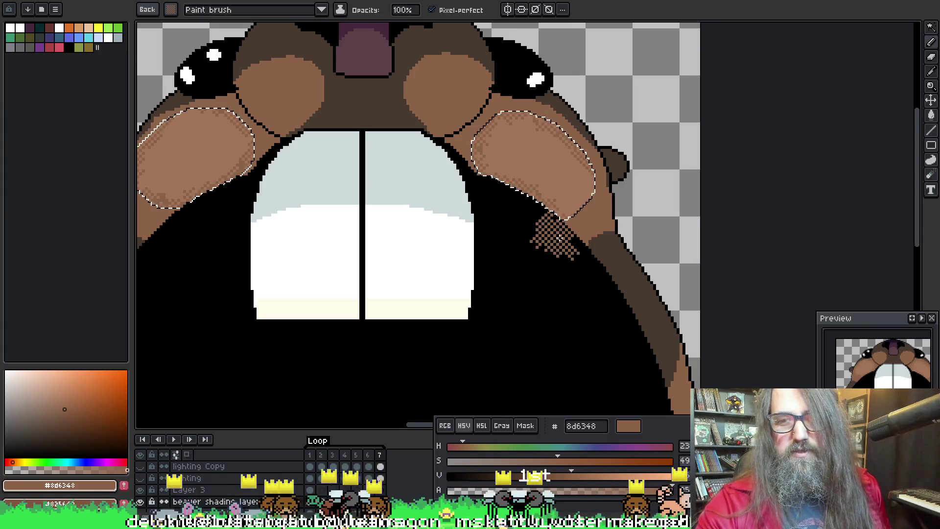
drag(561, 230, 563, 234)
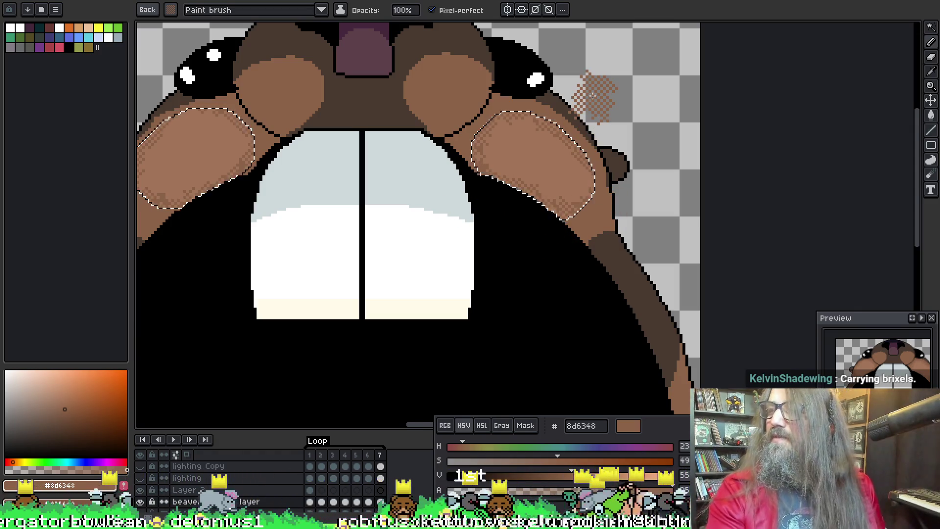
scroll(597, 95, down, 2)
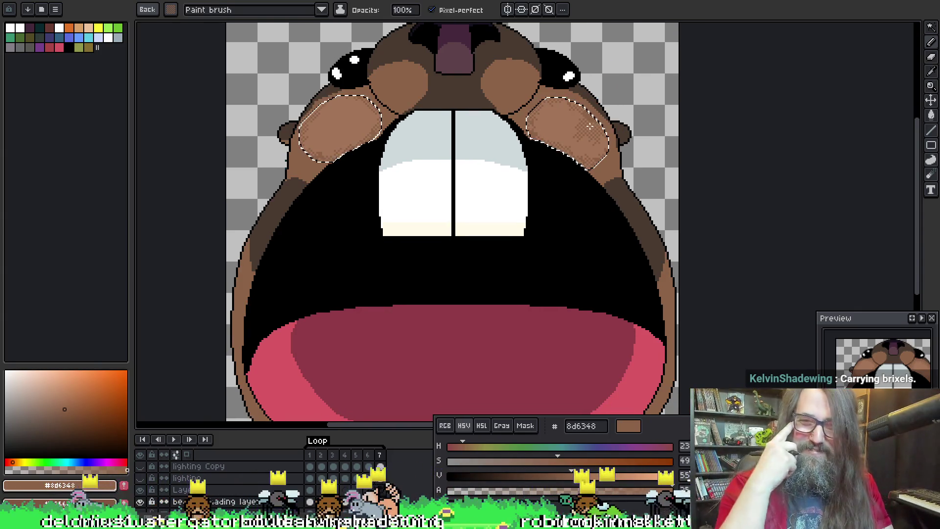
Step: Reselect the mid-brown cheek areas by colour and dither a pattern beside the left cheek
key(ctrl+d)
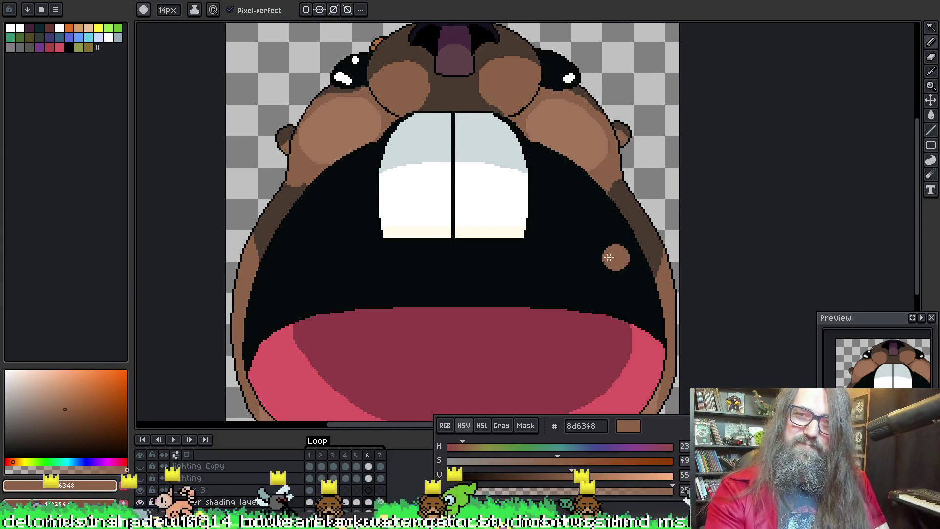
key(Return)
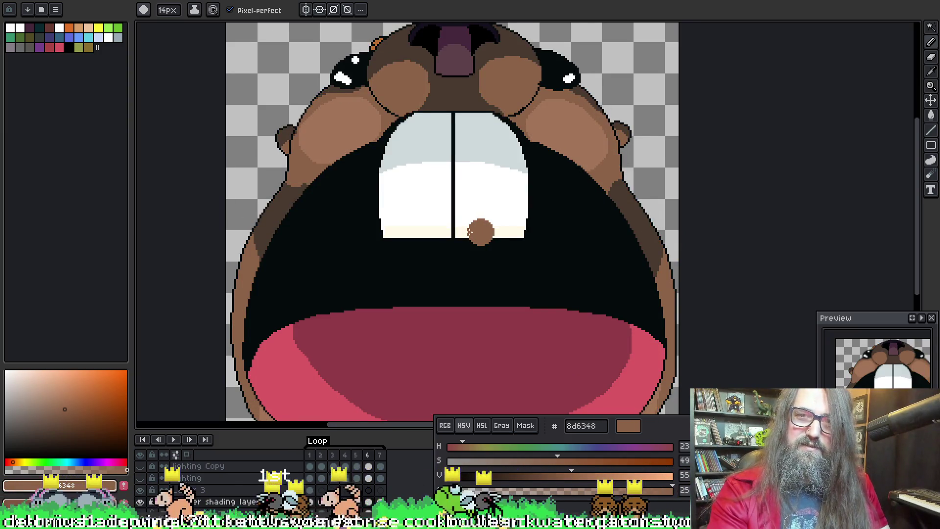
scroll(348, 124, up, 2)
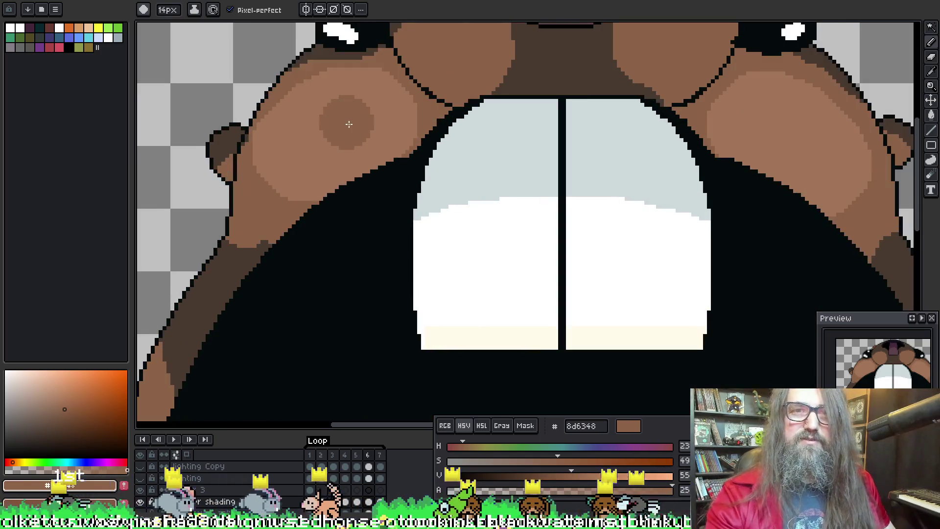
key(w)
click(302, 127)
key(b)
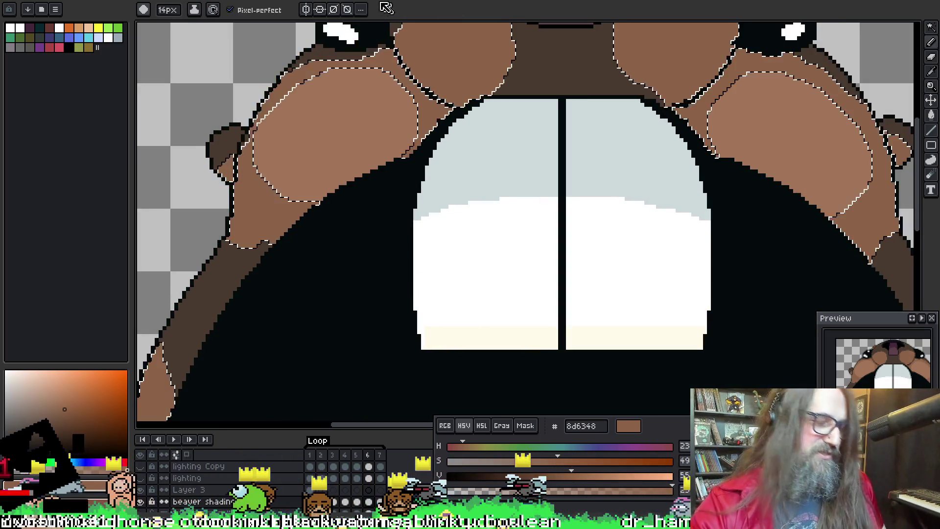
drag(279, 153, 289, 122)
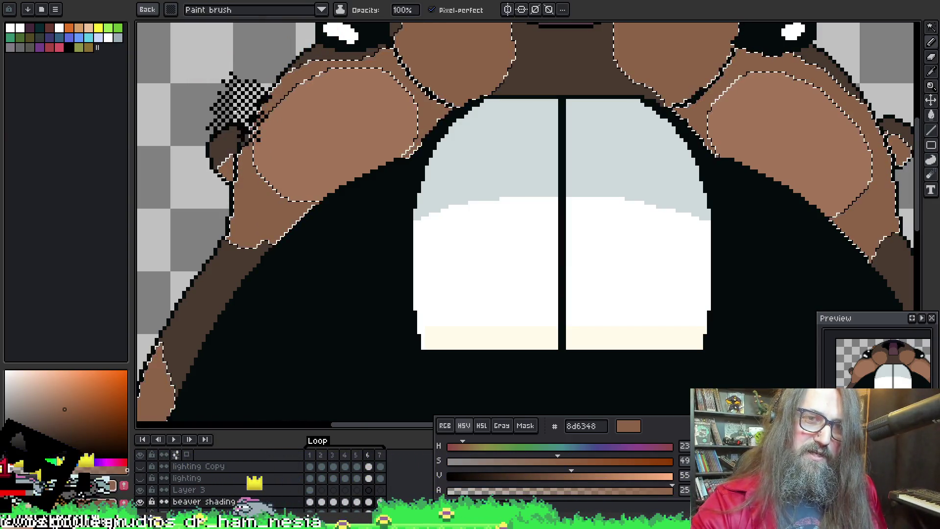
Step: Pick the darker brown, undo the stray dither, and reselect both light cheek patches
alt+click(289, 126)
alt+click(248, 118)
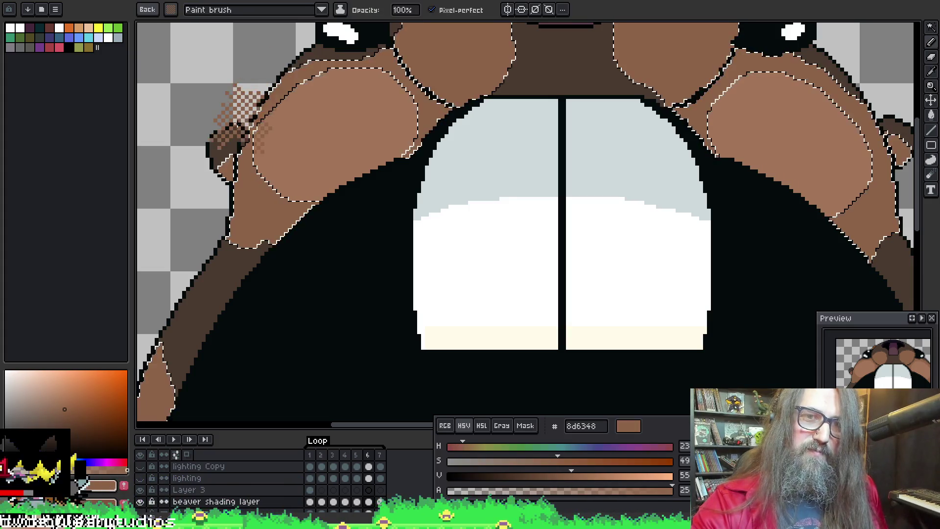
key(ctrl+z)
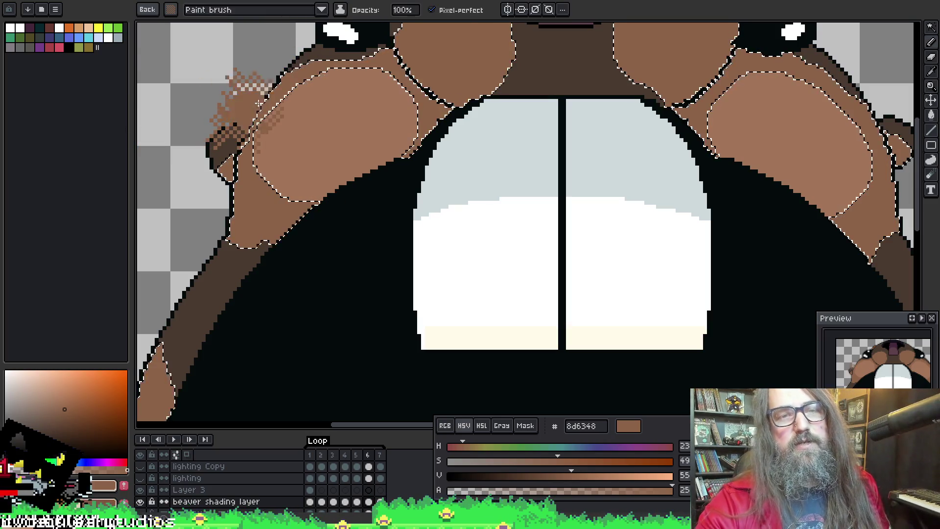
key(ctrl+d)
key(w)
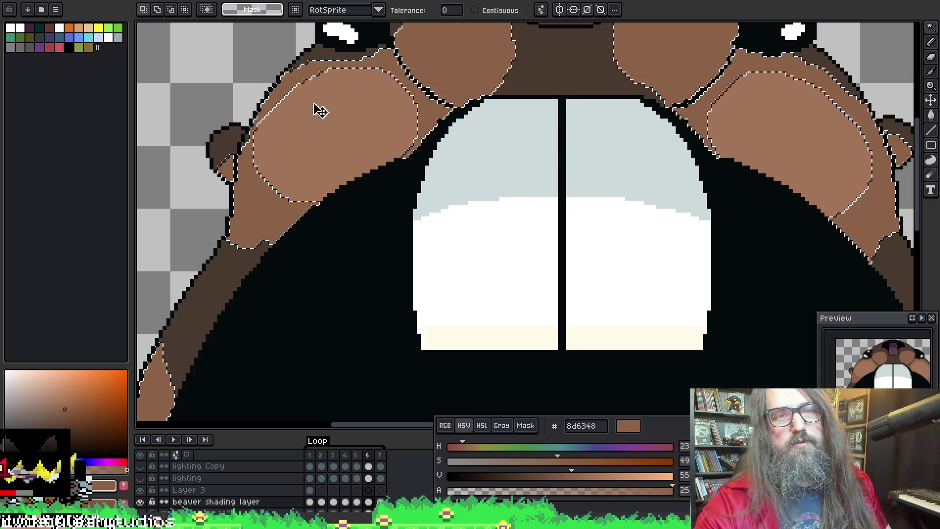
click(321, 104)
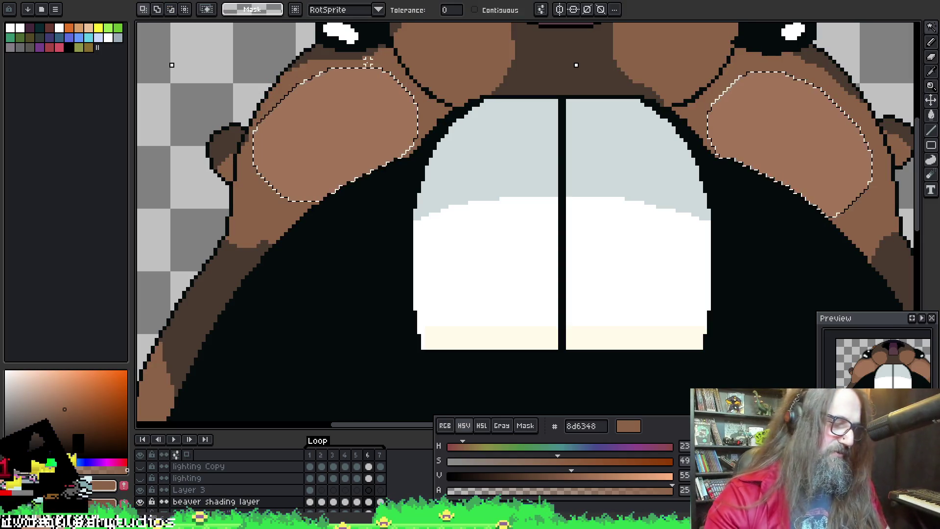
Step: Line the left cheek's lower edge with 8d6348 dither, then bring the right cheek into view
key(b)
alt+click(296, 143)
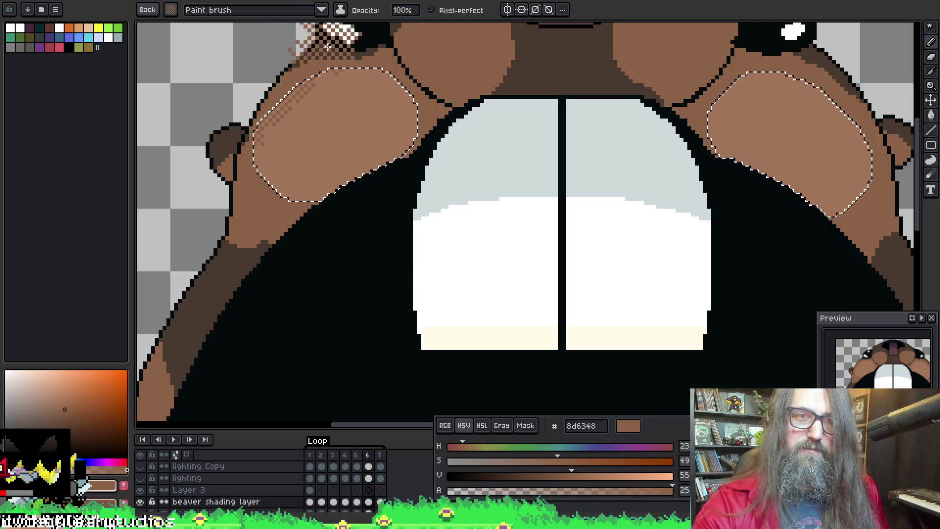
drag(374, 47, 350, 66)
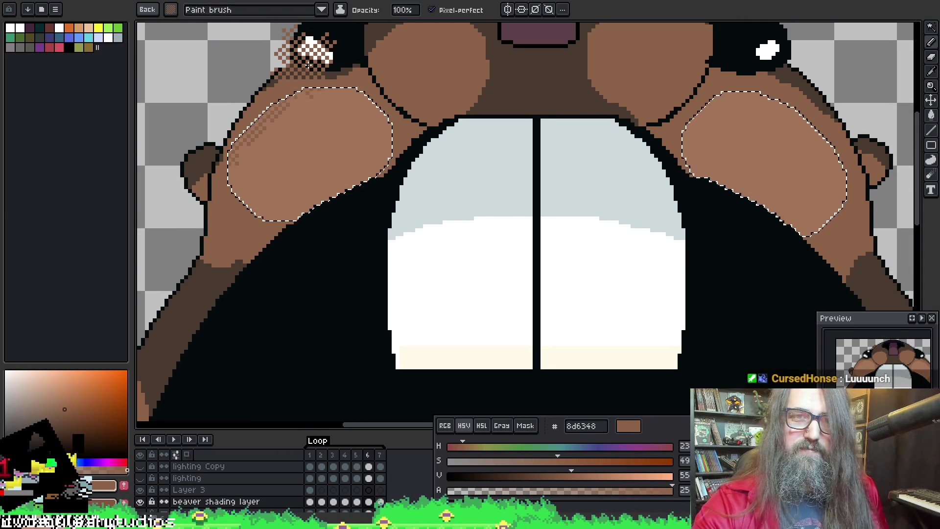
drag(295, 121, 267, 160)
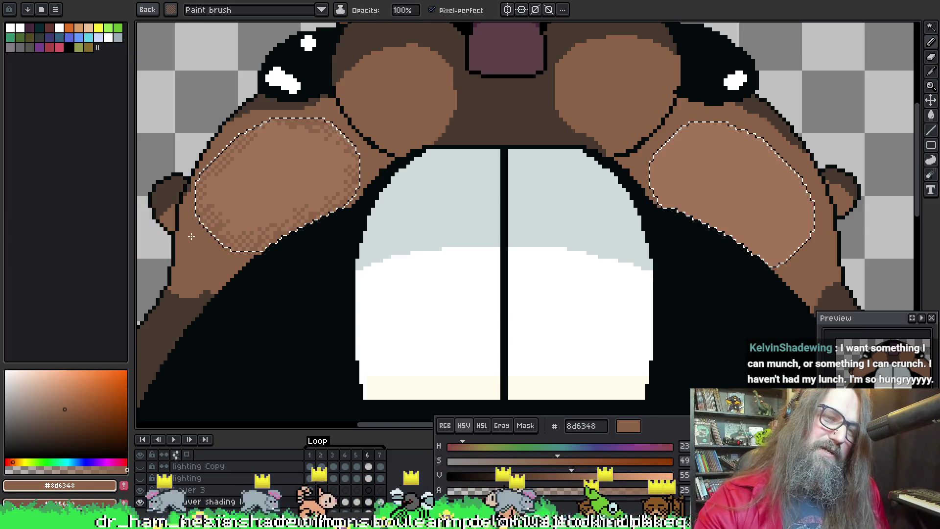
drag(534, 151, 475, 182)
drag(479, 235, 275, 210)
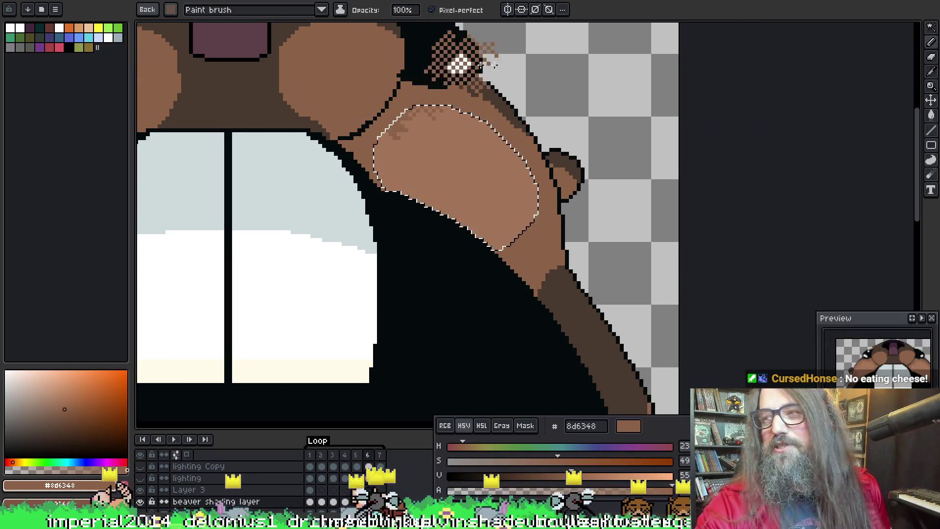
Step: Dither shading along the right cheek's top, undoing the strokes that strayed near the eye
key(v)
key(b)
mouse_move(517, 96)
mouse_down()
mouse_move(481, 123)
mouse_move(427, 132)
mouse_up()
key(ctrl+z)
drag(392, 166, 441, 122)
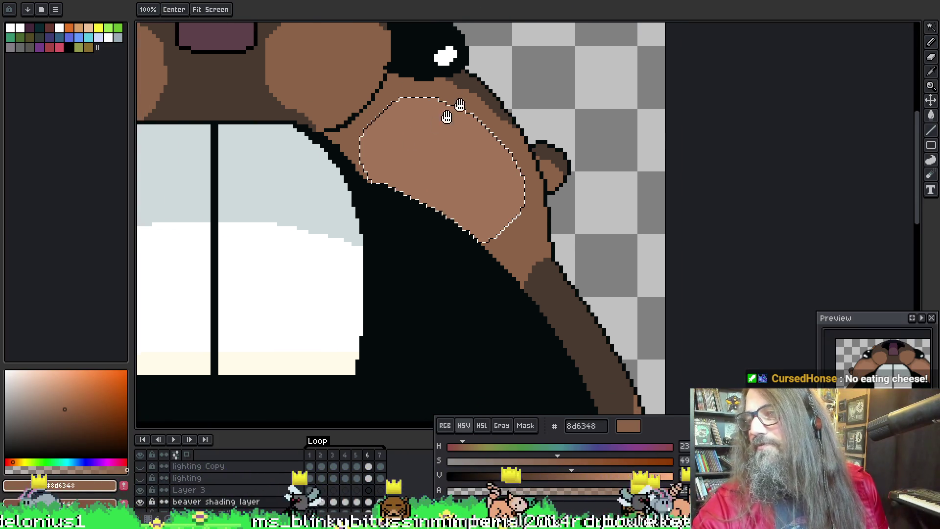
mouse_move(433, 37)
mouse_down()
mouse_move(394, 62)
mouse_move(423, 86)
mouse_up()
key(ctrl+z)
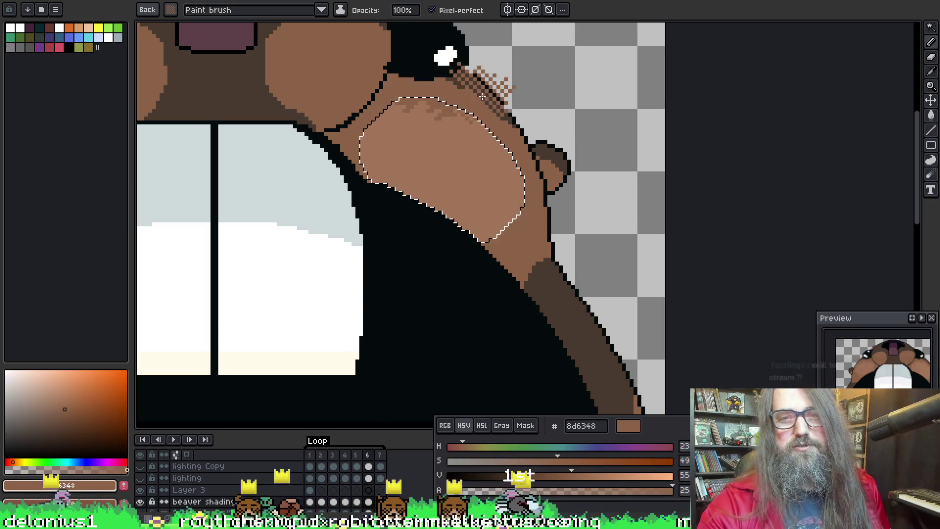
key(ctrl+z)
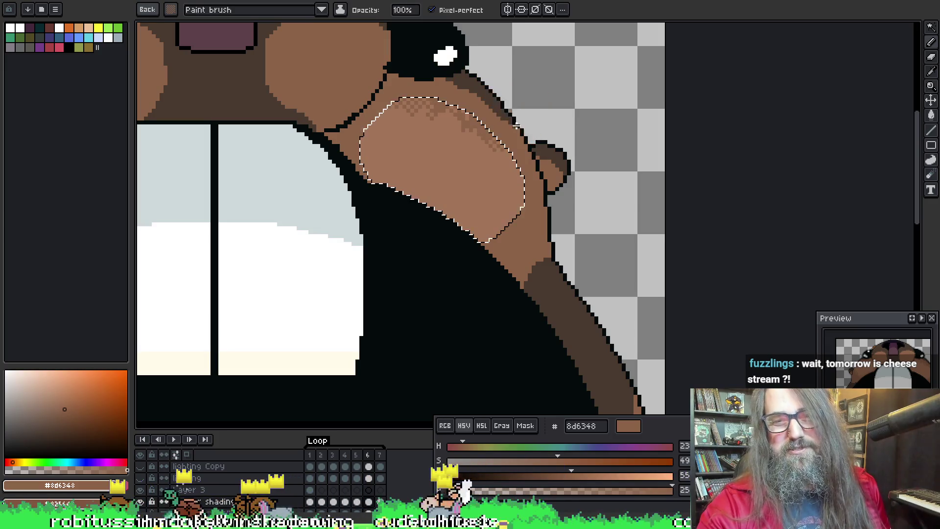
Step: Toggle the cheek selection off and on to check shading, then enlarge the Discord cheese photo
mouse_move(570, 59)
mouse_down()
mouse_move(498, 206)
mouse_move(598, 88)
mouse_up()
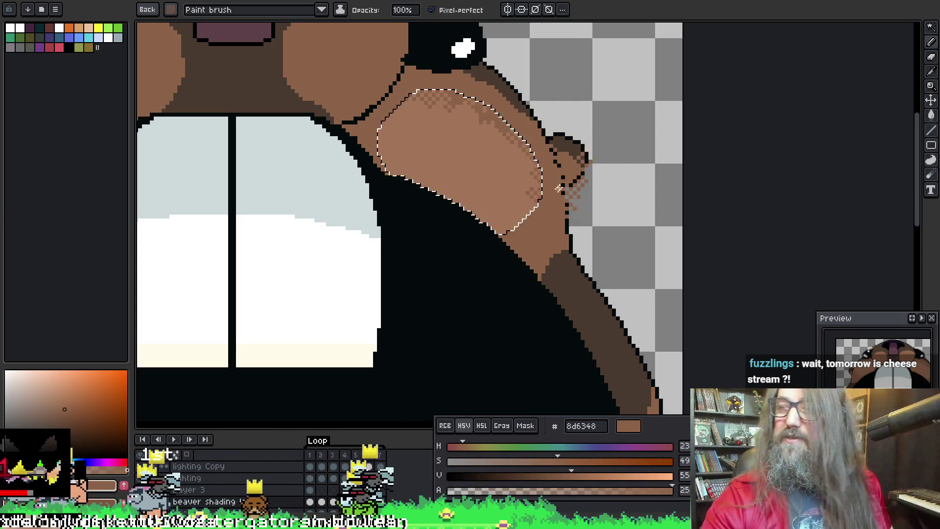
key(space)
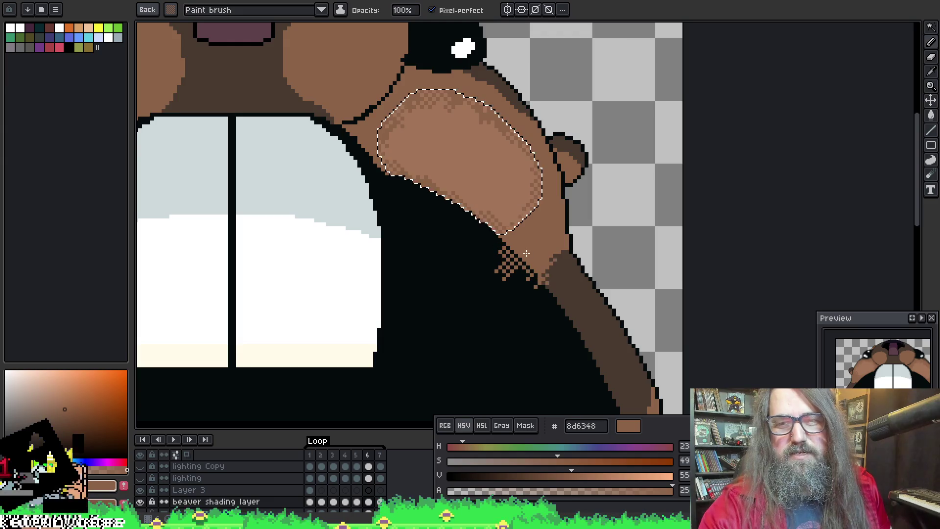
key(ctrl+d)
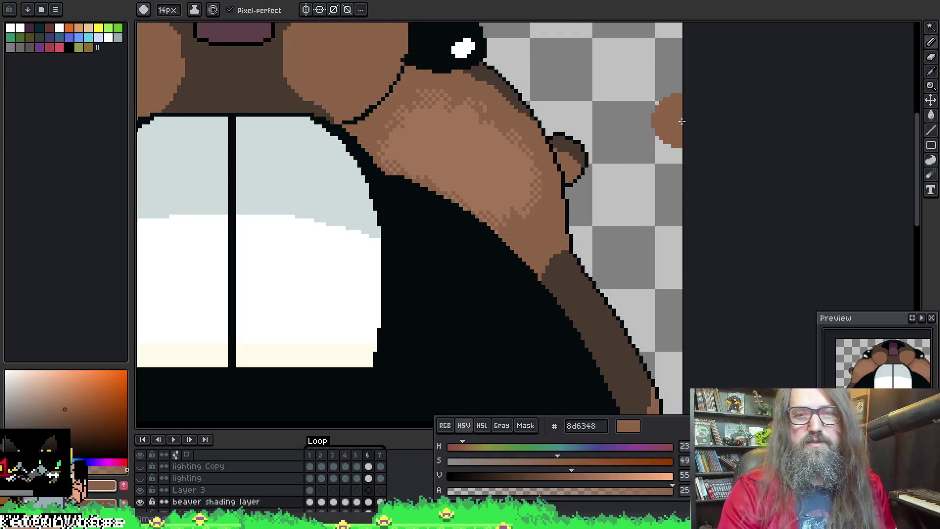
key(ctrl+shift+d)
key(b)
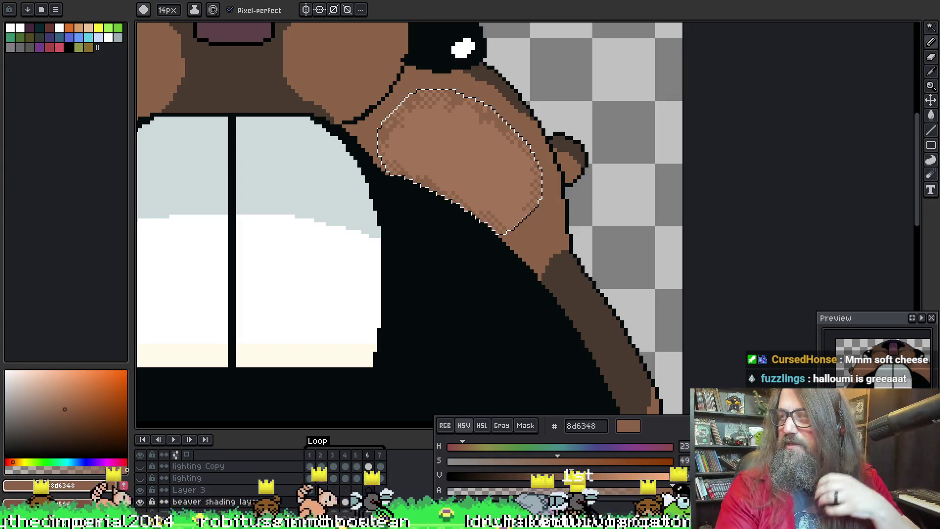
drag(303, 2, 304, 71)
double_click(303, 68)
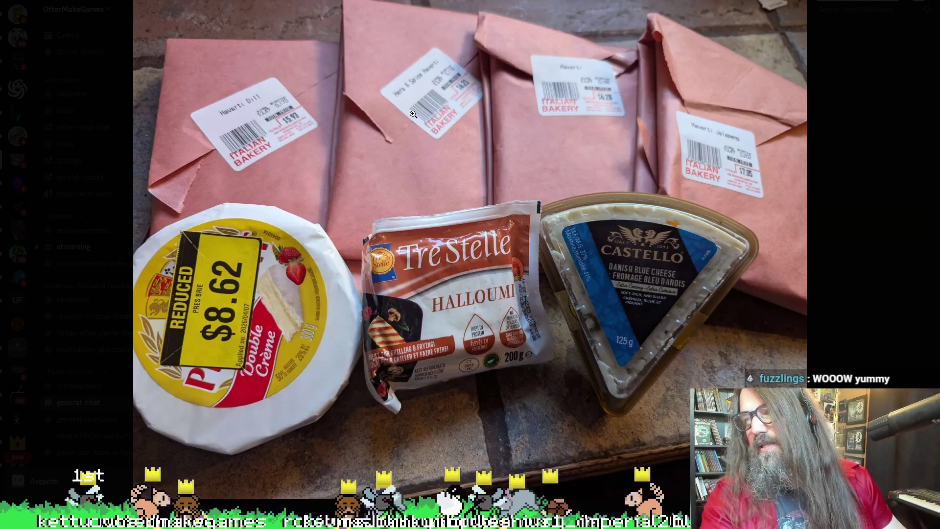
Step: Close the enlarged cheese photo and Alt+Tab back to the beaver in Aseprite
key(Escape)
key(alt+Tab)
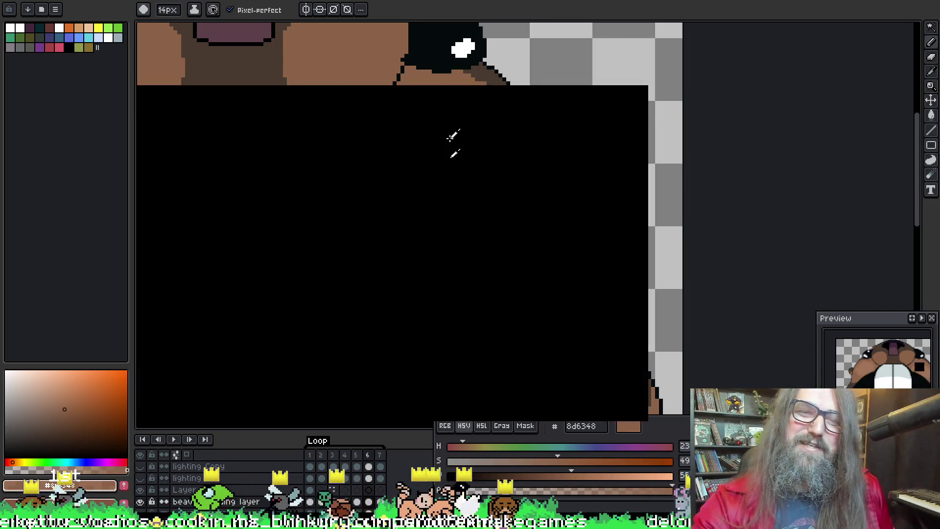
Step: Sample the cheek browns and dither darker brown over the black below the cheek
alt+click(461, 138)
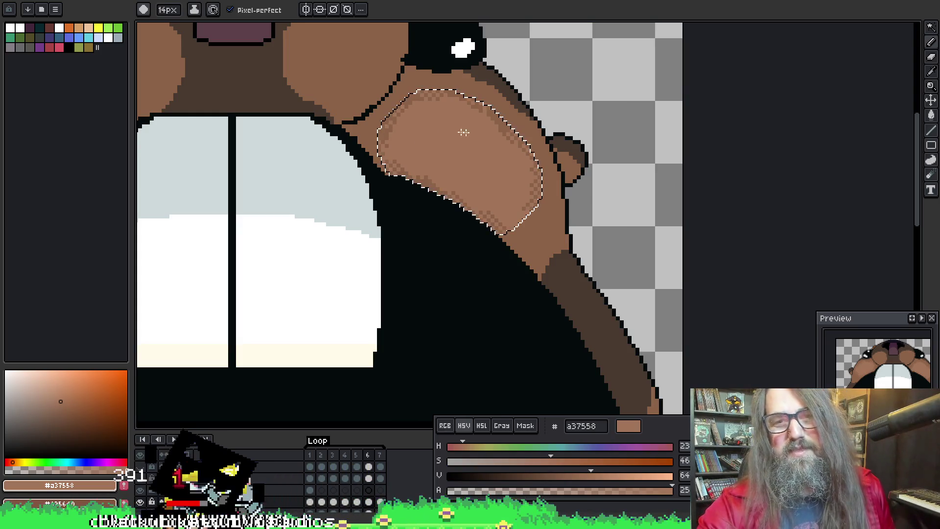
scroll(510, 109, down, 2)
scroll(521, 193, up, 2)
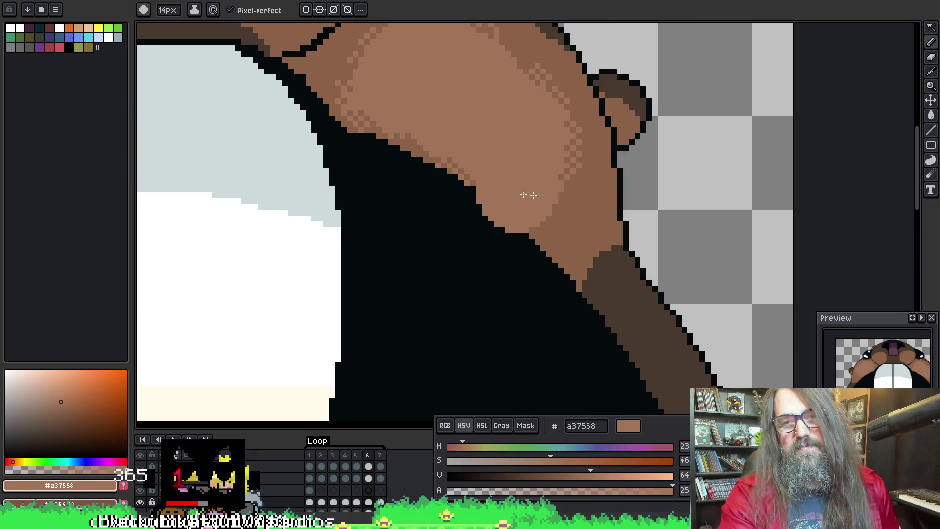
key(o)
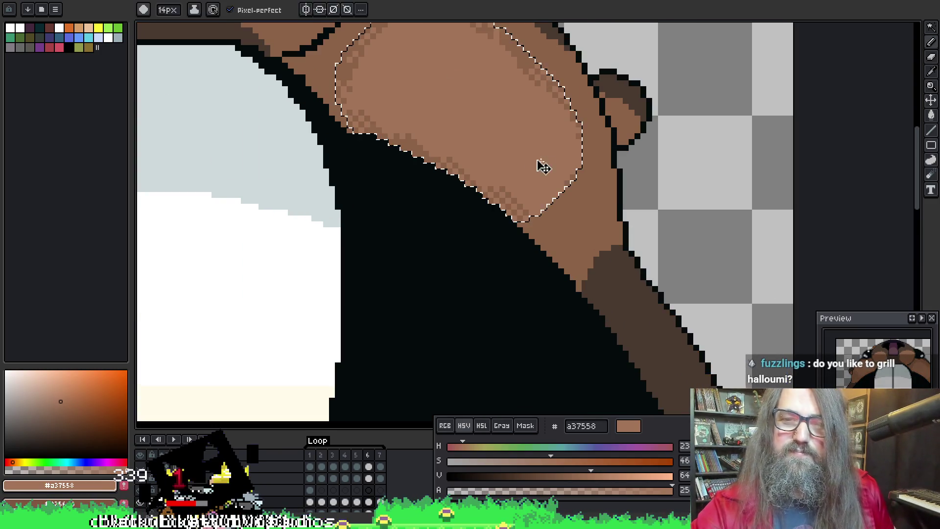
key(alt)
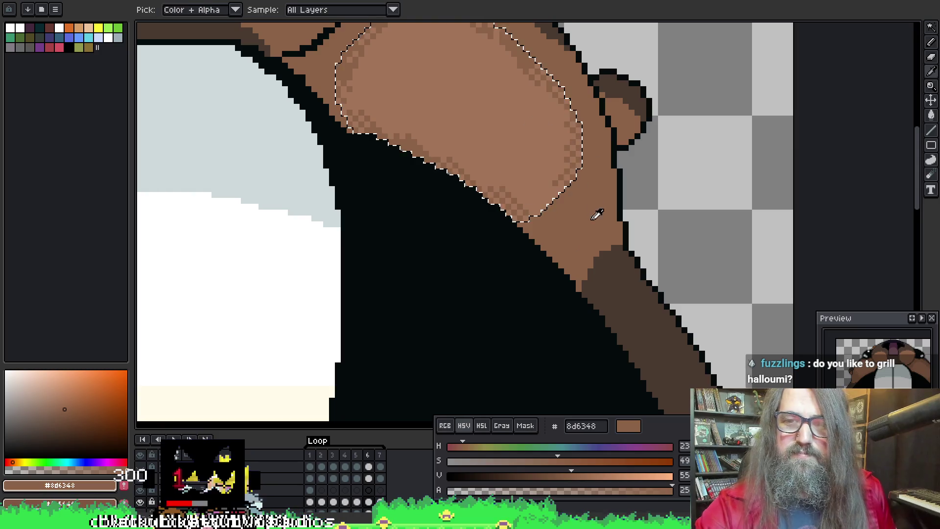
alt+click(539, 182)
mouse_move(560, 217)
mouse_down()
mouse_move(558, 244)
mouse_move(542, 248)
mouse_up()
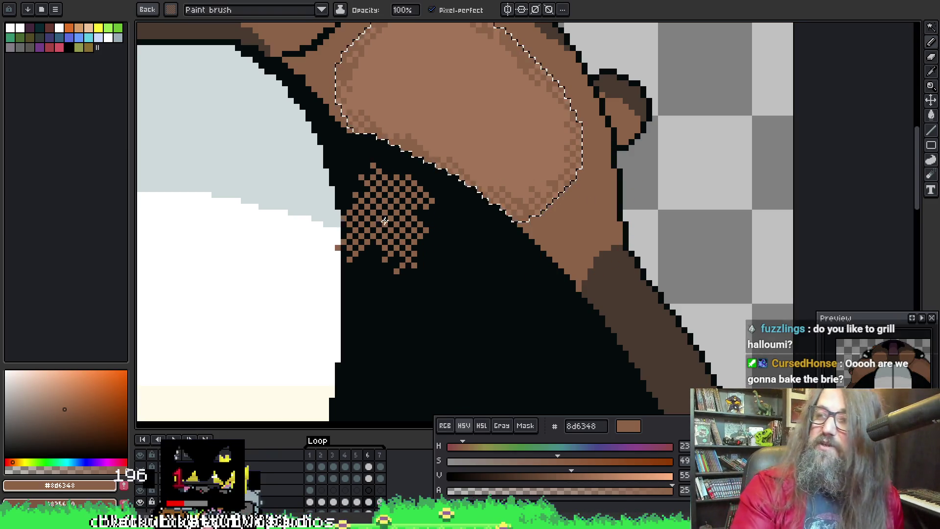
Step: Re-pick light brown a37558, deselect the cheeks, and play the beaver animation
scroll(336, 178, down, 1)
mouse_move(336, 178)
mouse_down()
mouse_move(394, 269)
mouse_move(479, 300)
mouse_up()
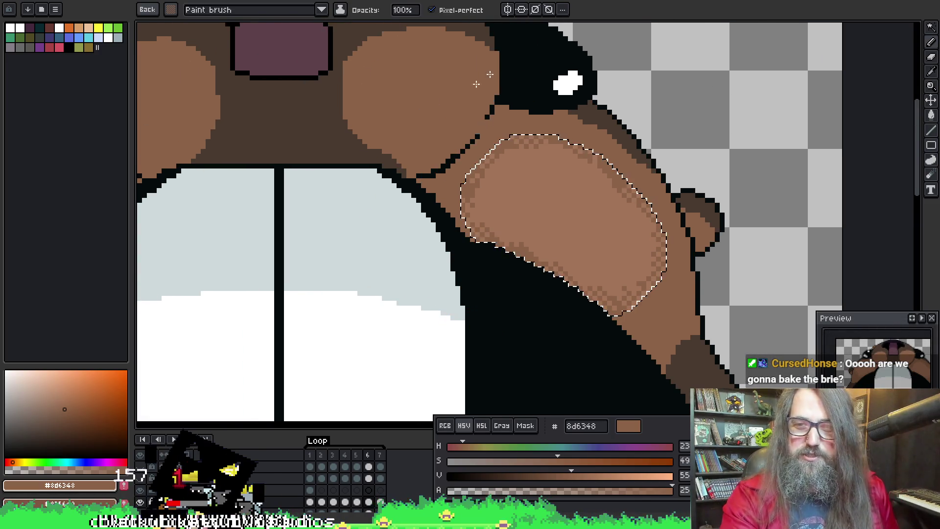
key(o)
click(579, 201)
key(b)
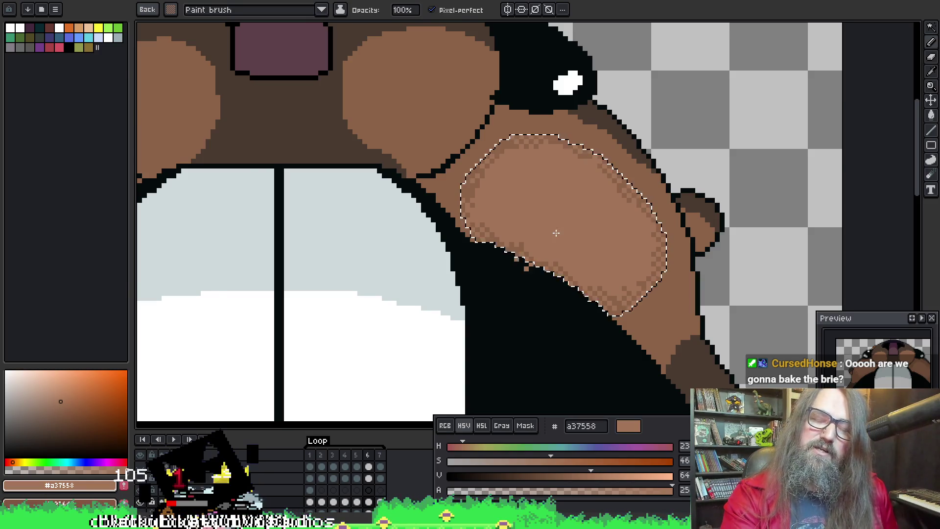
scroll(556, 235, down, 1)
key(ctrl+d)
scroll(406, 227, down, 1)
key(Return)
scroll(677, 300, down, 1)
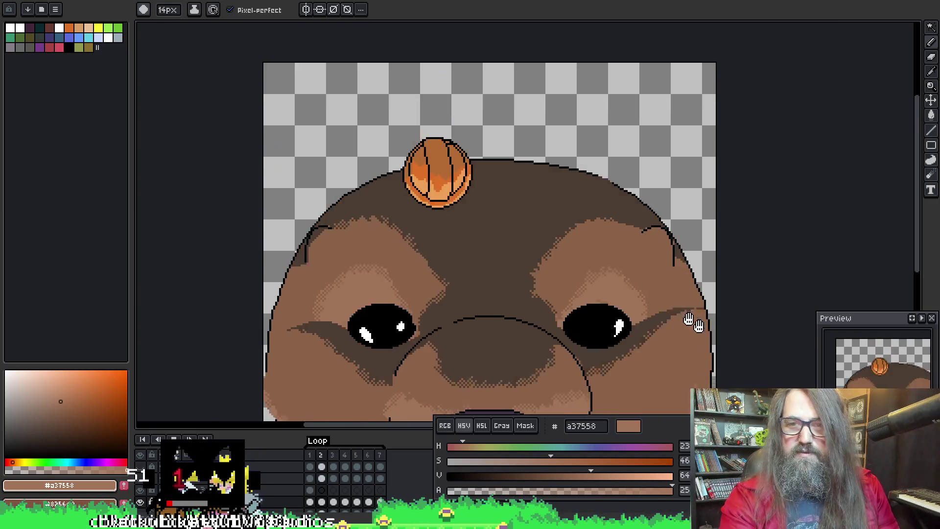
Step: Pan and zoom to centre the playing beaver's mouth in view
scroll(692, 319, down, 4)
scroll(630, 279, up, 2)
drag(630, 279, 492, 305)
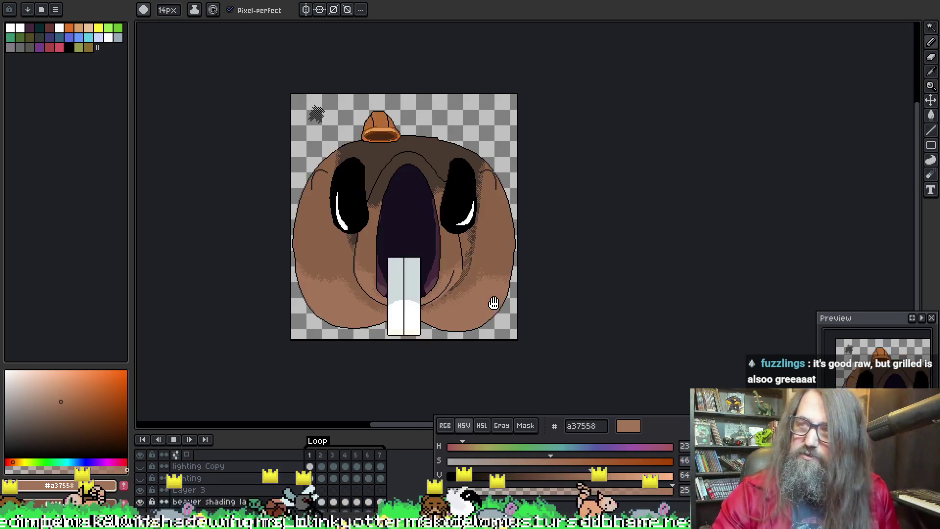
scroll(419, 266, up, 2)
drag(419, 266, 440, 281)
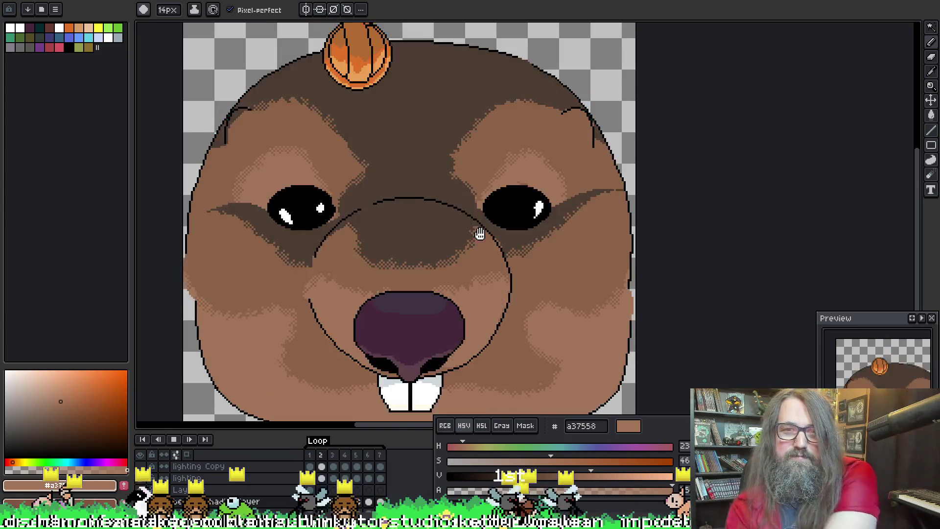
scroll(447, 315, down, 5)
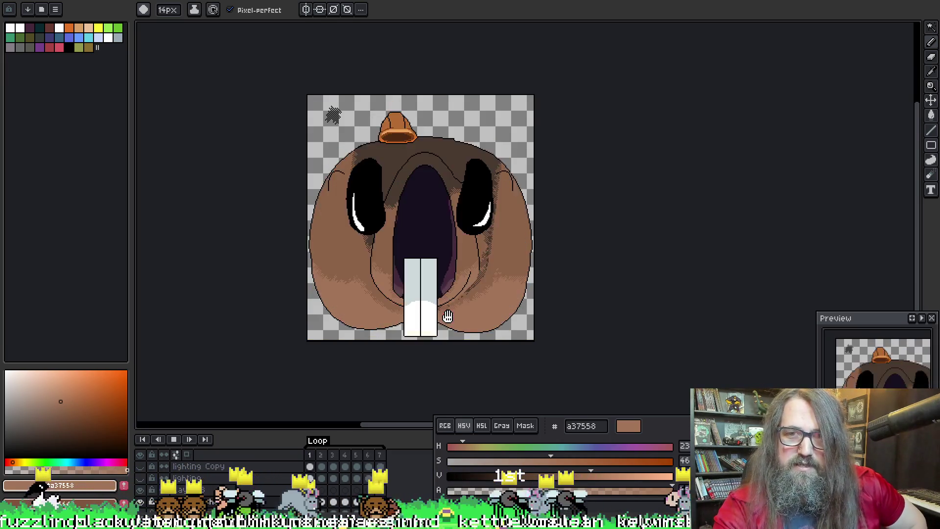
scroll(419, 247, up, 3)
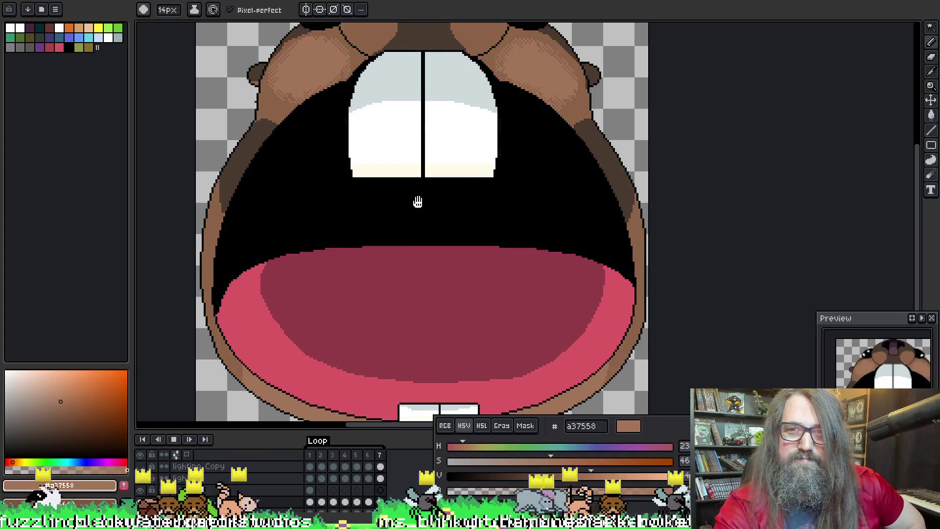
scroll(418, 202, down, 3)
scroll(425, 207, up, 3)
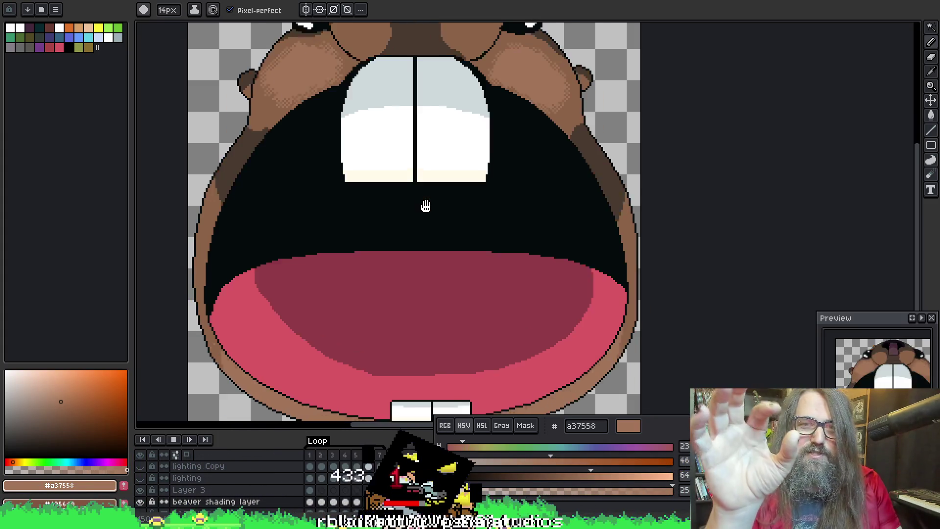
Step: Stop playback on the wide-open-mouth frame
key(Return)
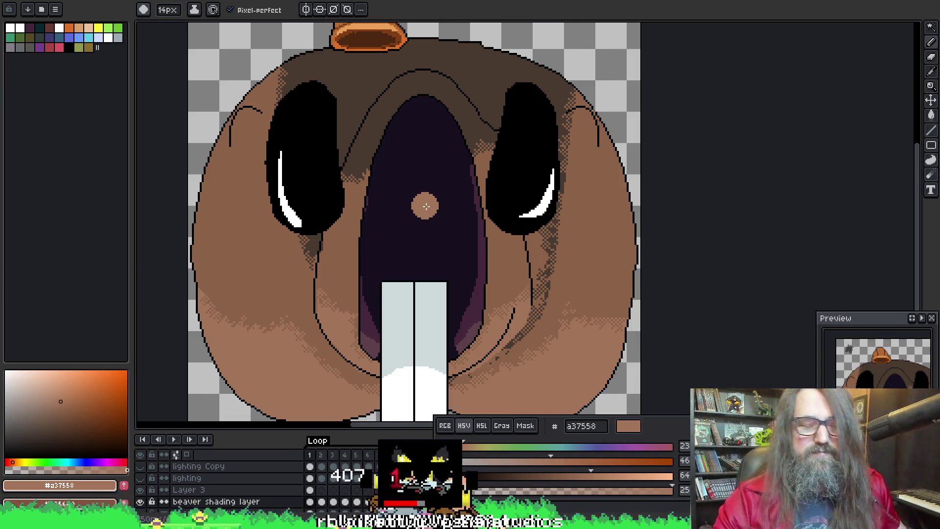
scroll(502, 124, down, 1)
scroll(502, 124, up, 1)
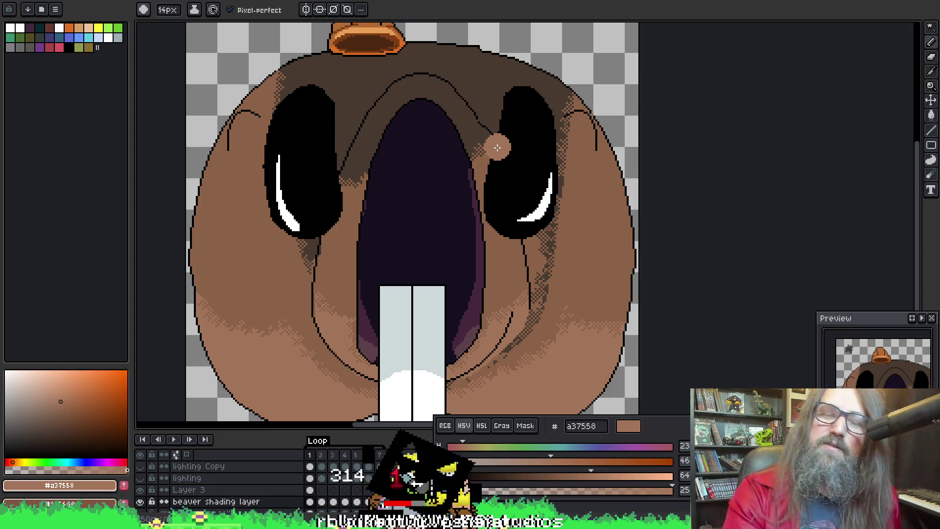
scroll(416, 113, up, 1)
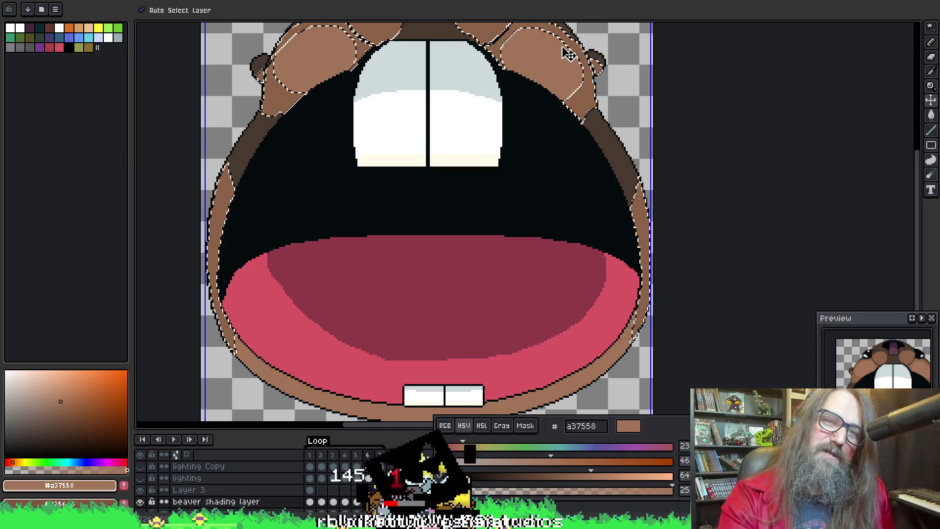
Step: Switch between pencil and move tools, then sample the darker brown 8d6348 from the canvas
key(b)
scroll(668, 147, down, 1)
scroll(672, 207, up, 1)
key(ctrl+z)
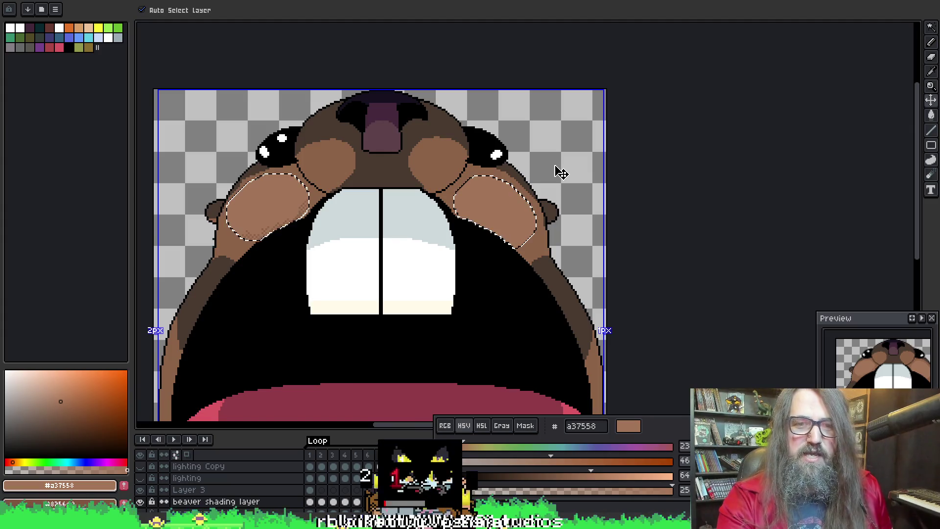
key(b)
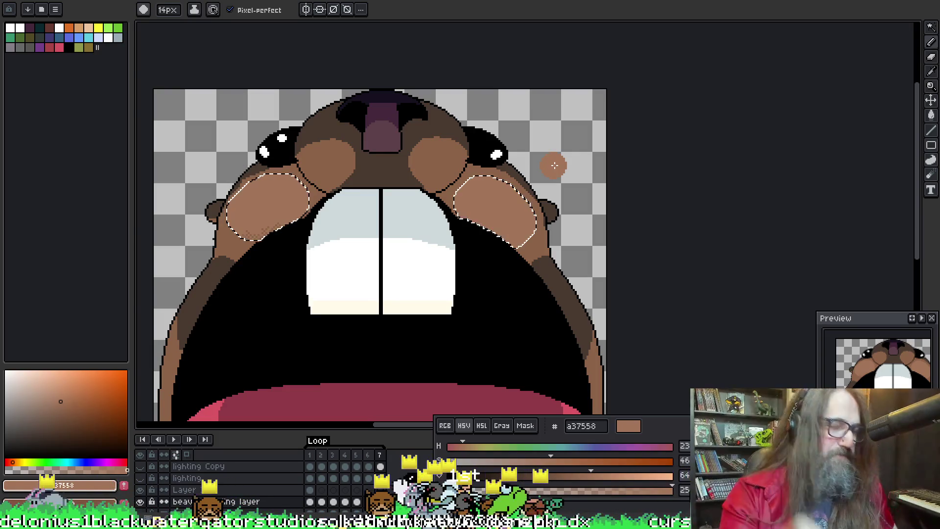
key(v)
key(b)
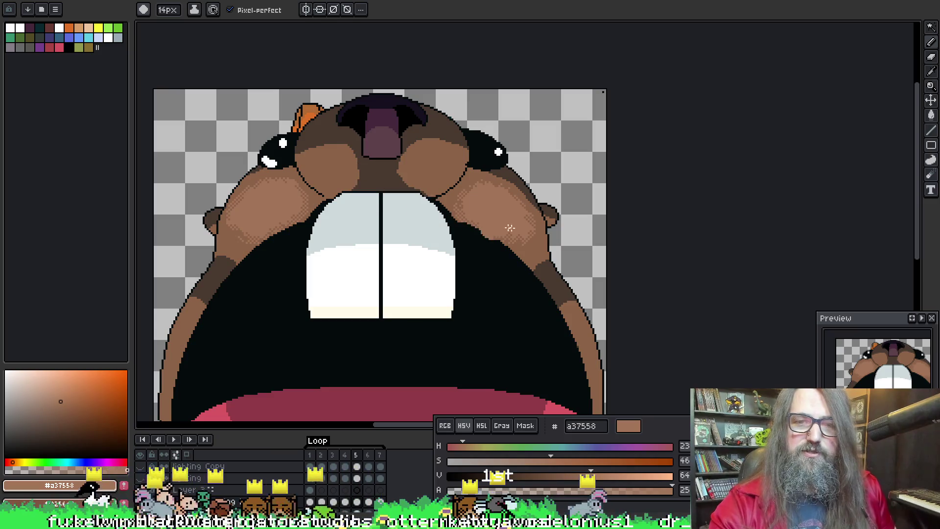
alt+click(217, 253)
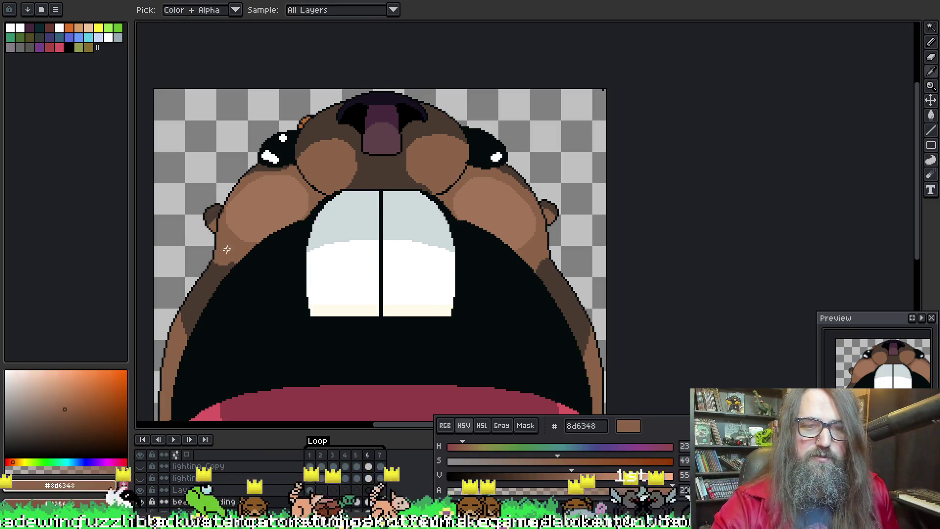
Step: Bucket-fill both cheek patches with 8d6348 using contiguous fill
key(g)
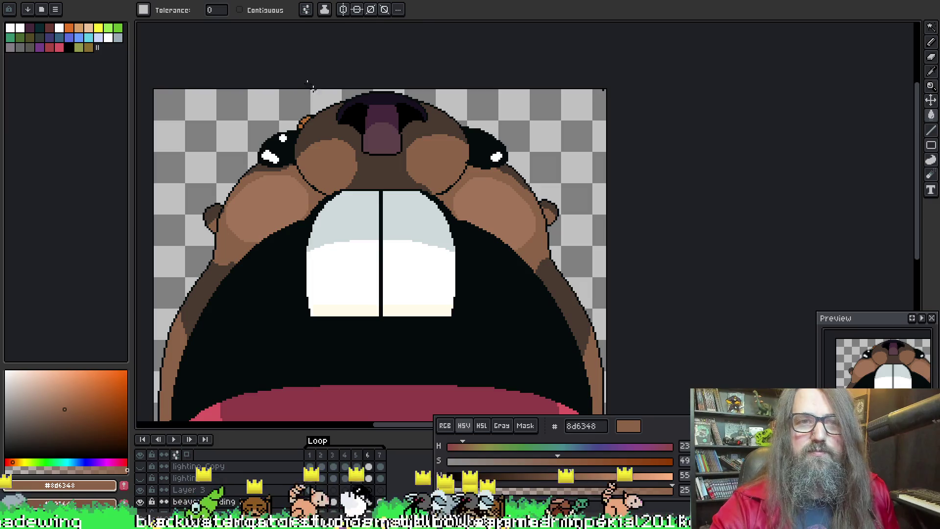
click(254, 10)
click(250, 196)
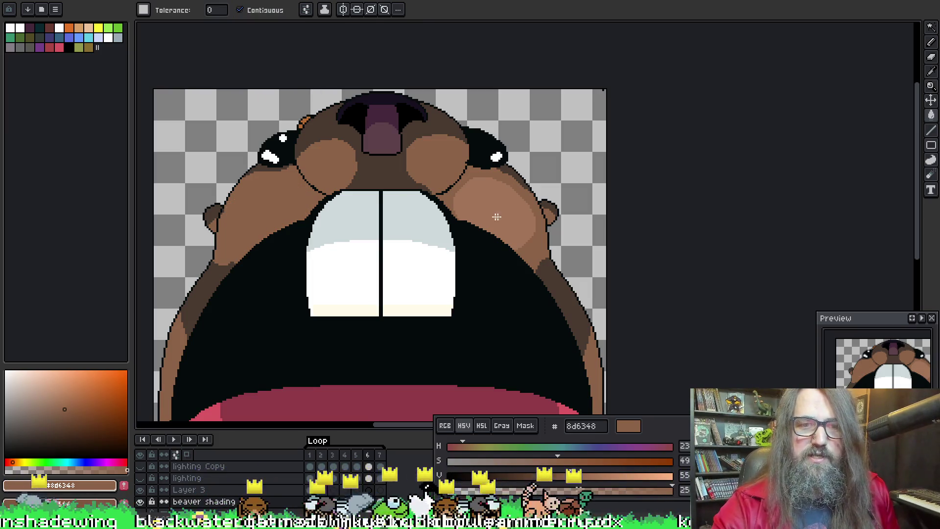
click(512, 194)
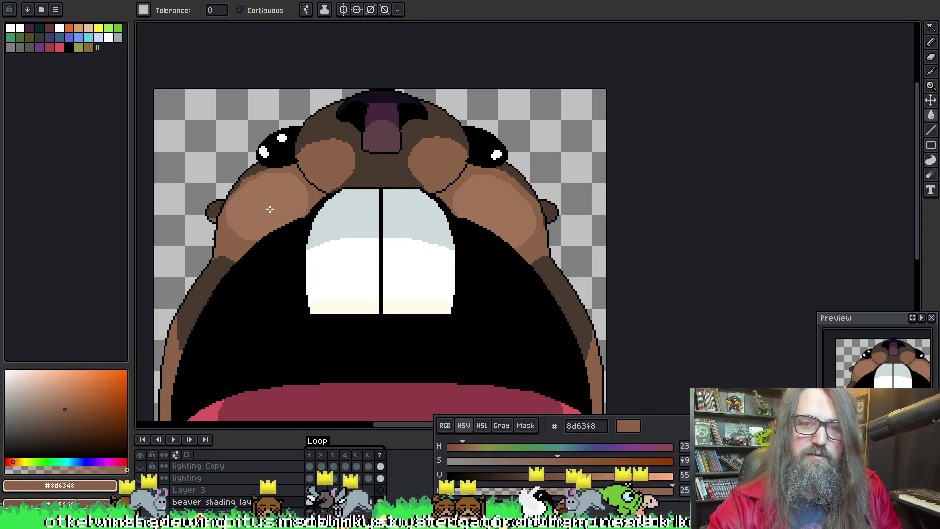
click(270, 208)
click(487, 219)
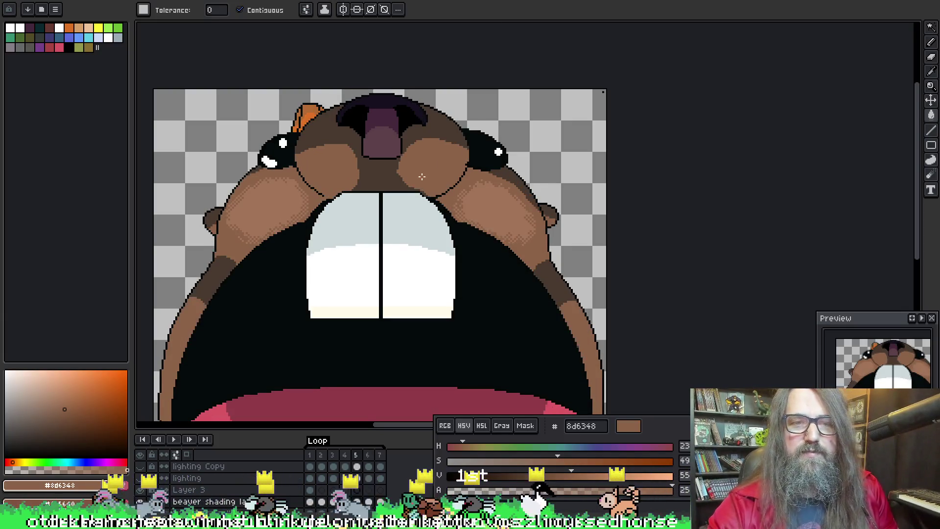
Step: Magic-wand select the cheek shading and subtract the lower face area
key(w)
click(300, 236)
drag(442, 329, 433, 118)
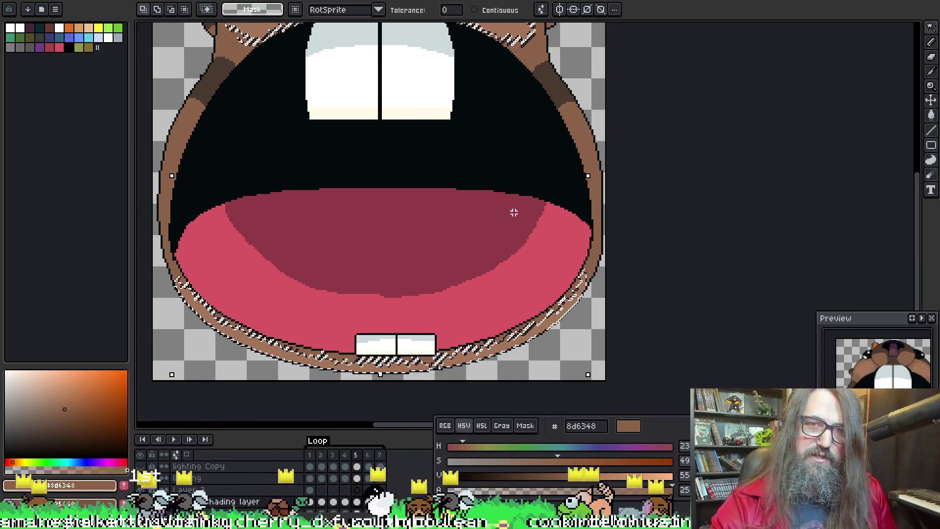
key(m)
mouse_move(678, 212)
mouse_down()
mouse_move(193, 388)
mouse_move(140, 318)
mouse_up()
Step: Move the selected cheek patches upward toward the eyes
mouse_move(399, 144)
mouse_down()
mouse_move(362, 194)
mouse_move(311, 216)
mouse_up()
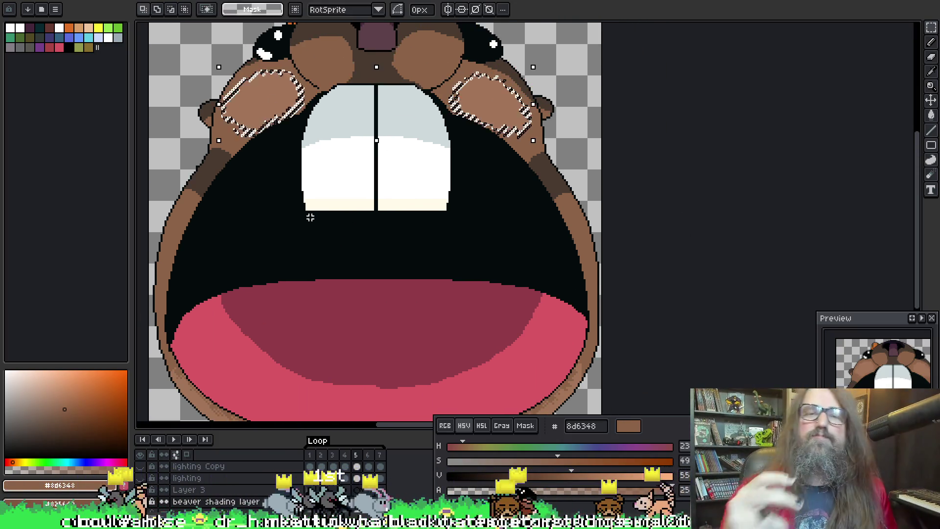
scroll(310, 217, up, 2)
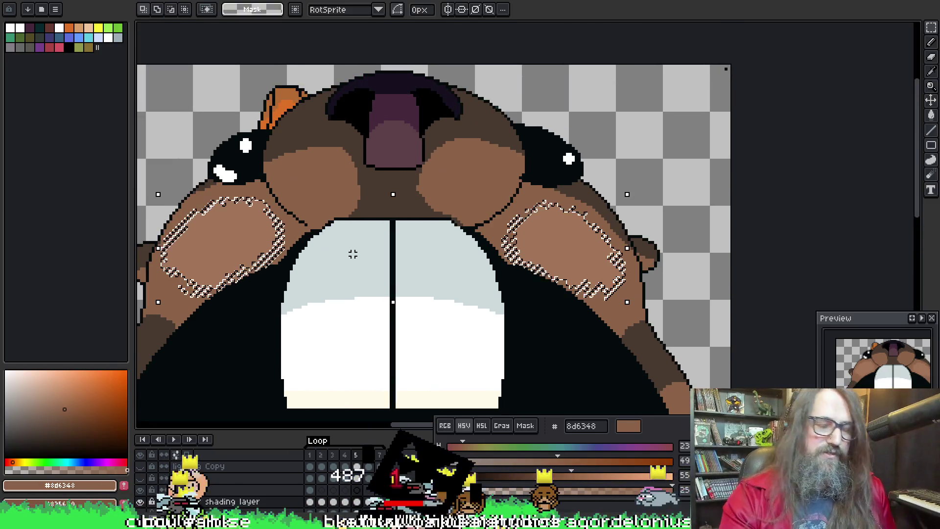
scroll(405, 101, up, 1)
scroll(426, 105, down, 1)
key(v)
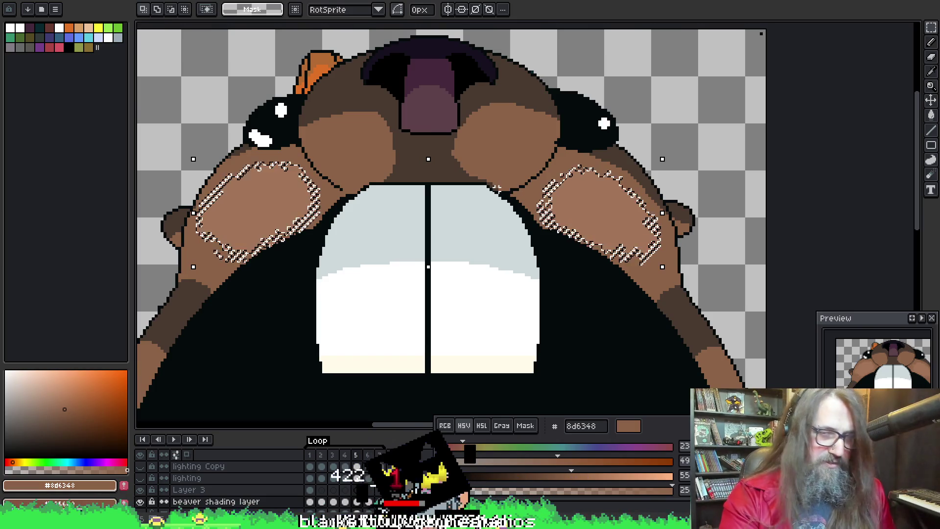
drag(493, 168, 489, 81)
Step: Undo the cheek move and recent shading edits, then play the beaver animation
key(b)
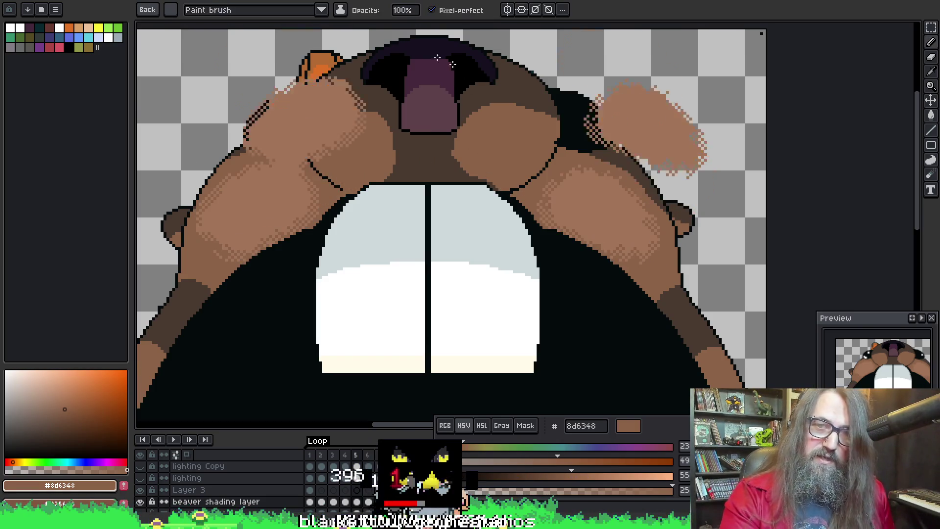
key(ctrl+z)
key(ctrl+z)
key(ctrl+z)
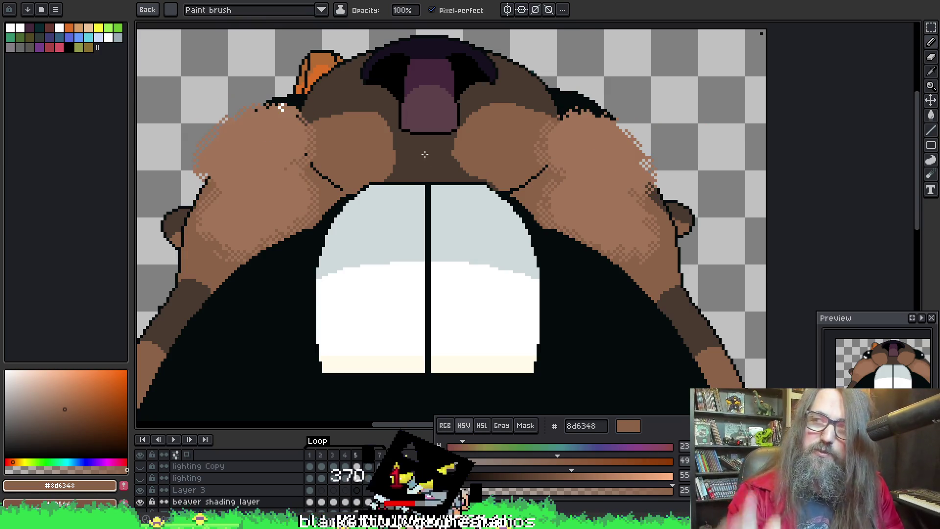
key(ctrl+z)
key(ctrl+z)
key(ctrl+z)
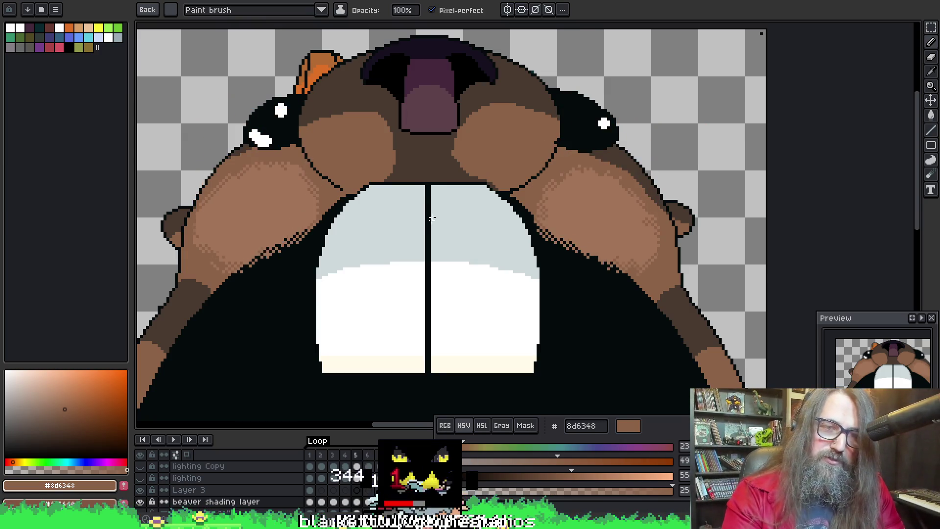
key(ctrl+z)
key(ctrl+y)
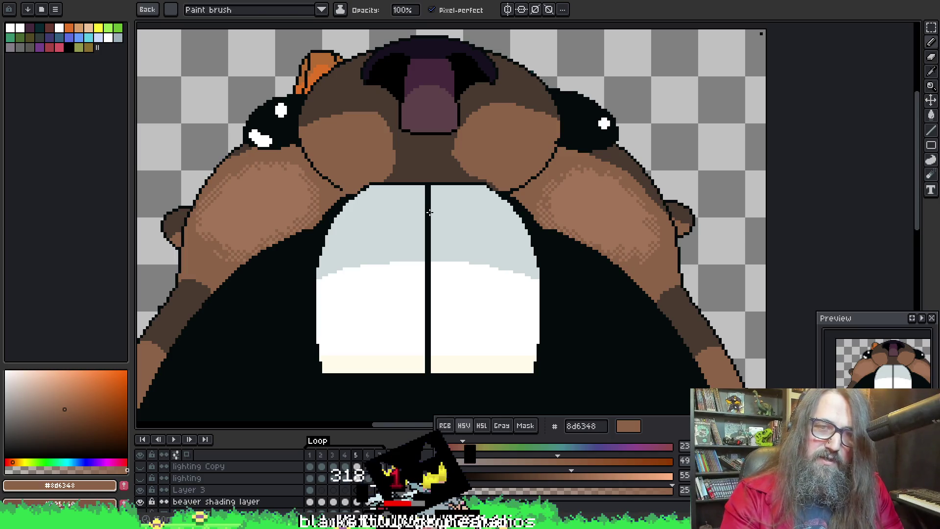
key(ctrl+z)
key(ctrl+z)
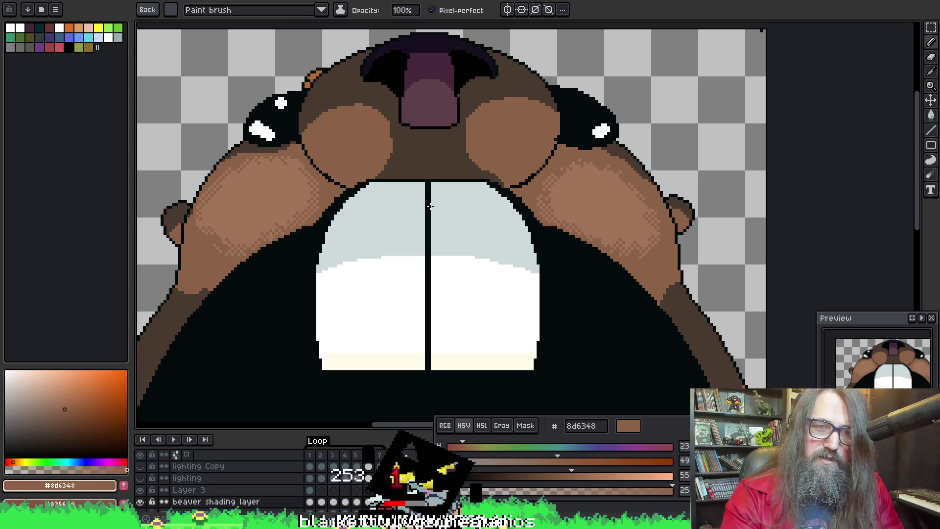
key(ctrl+z)
key(ctrl+z)
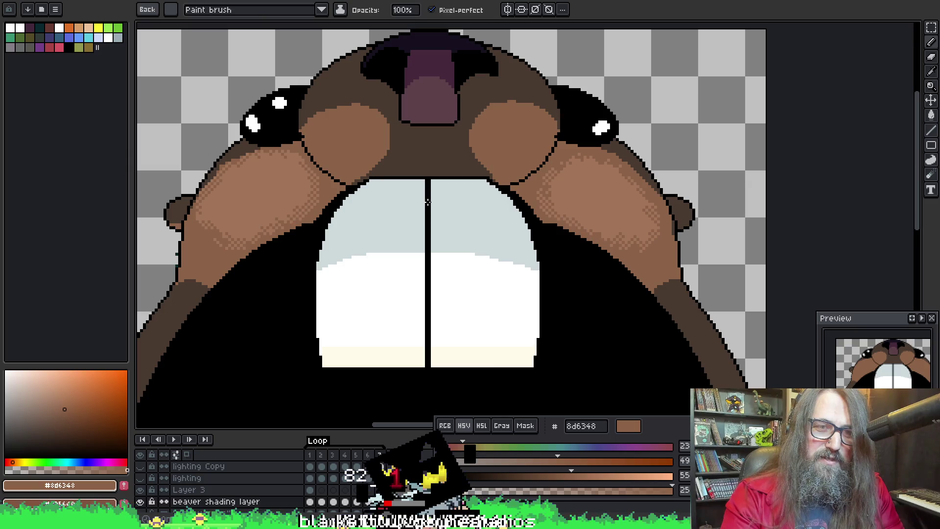
key(Return)
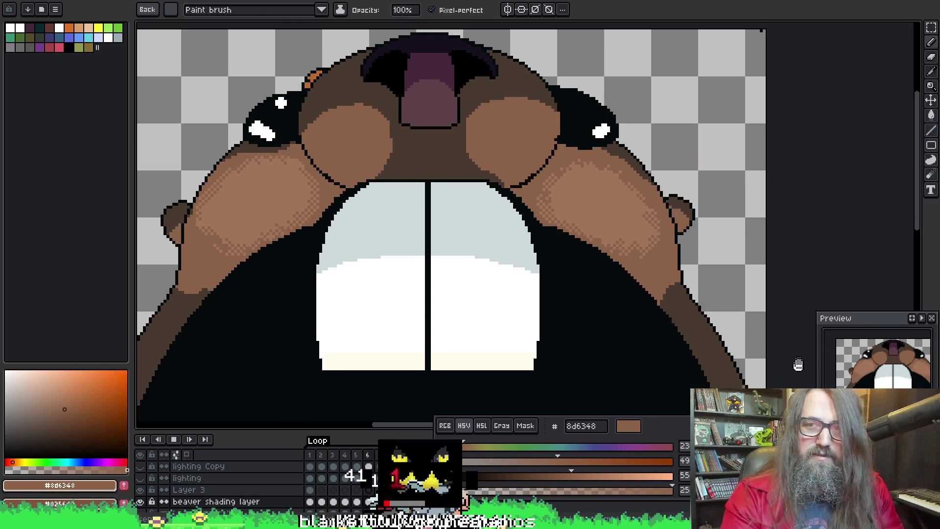
scroll(829, 228, down, 3)
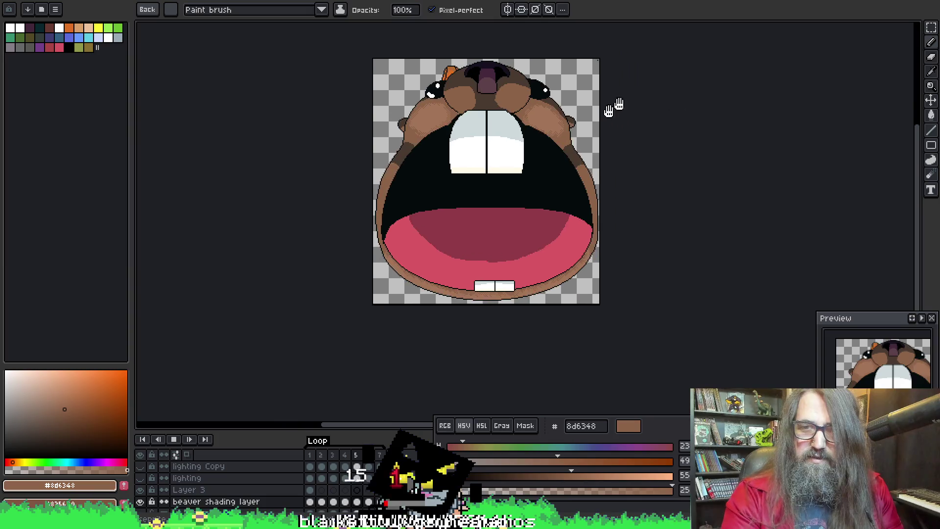
Step: Reframe the playing beaver sprite to review all frames, including the hard-hat frame
drag(621, 98, 499, 171)
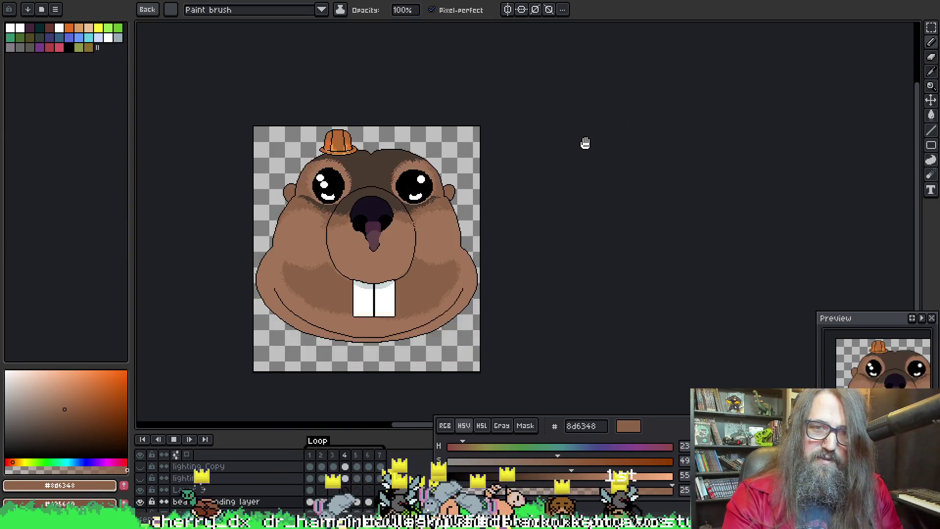
scroll(390, 146, up, 3)
scroll(434, 151, down, 3)
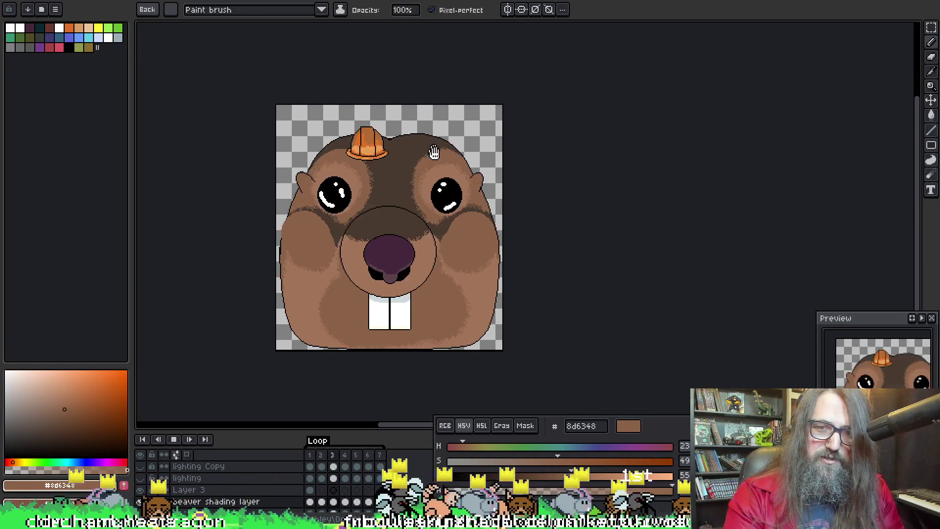
scroll(436, 155, up, 2)
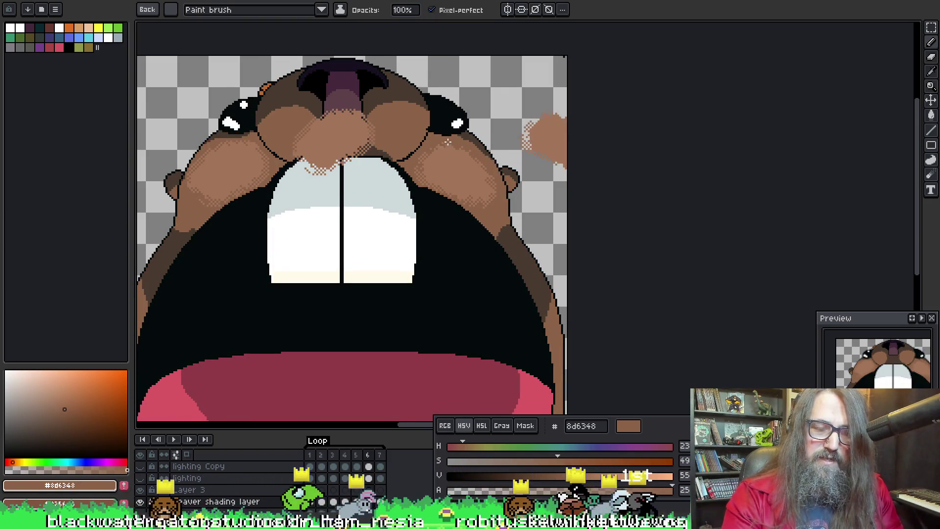
scroll(525, 235, up, 2)
key(v)
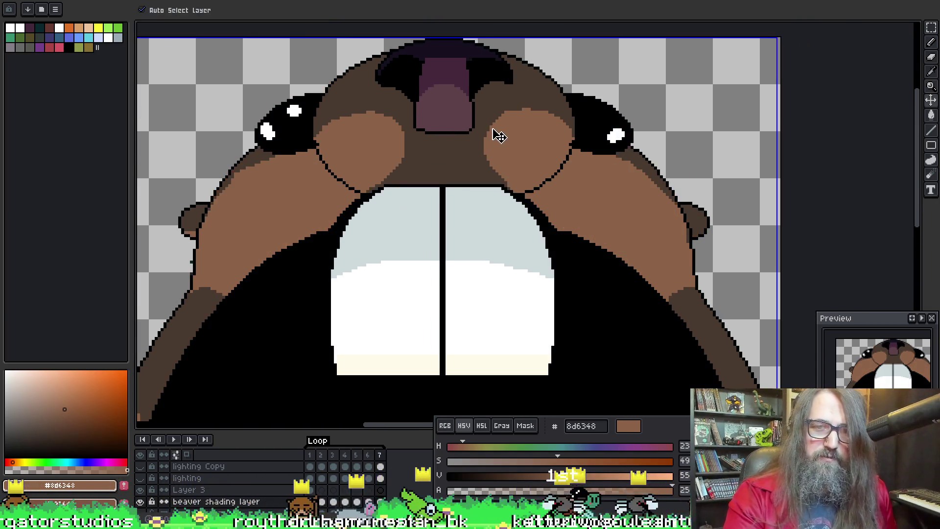
key(b)
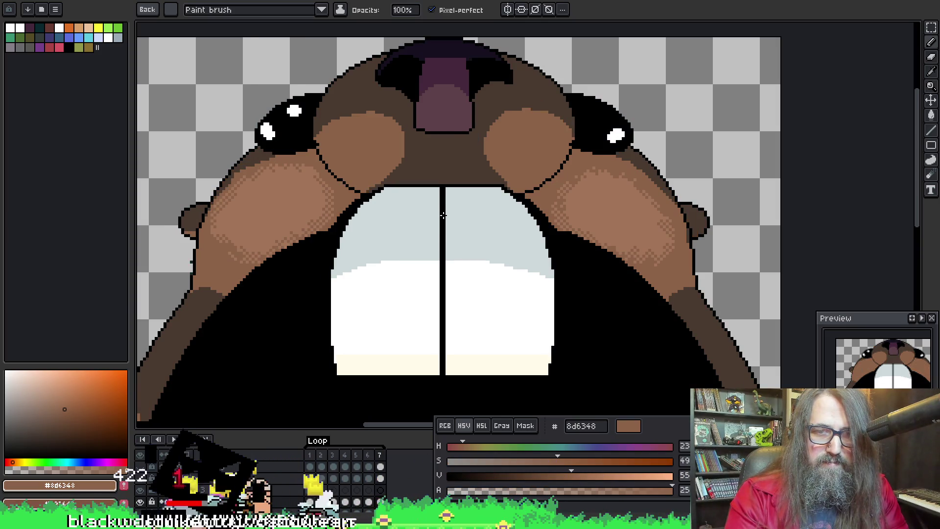
scroll(739, 268, down, 5)
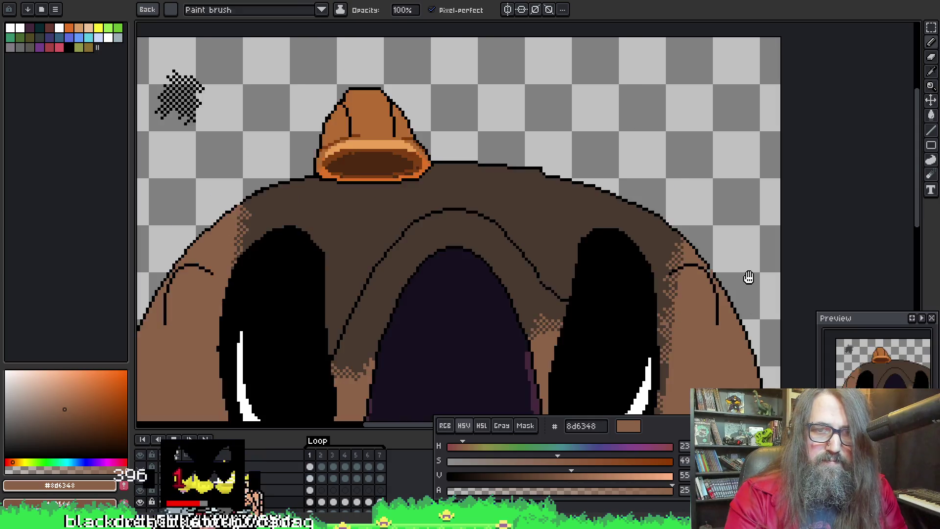
mouse_move(739, 268)
mouse_down()
mouse_move(519, 186)
mouse_move(472, 184)
mouse_up()
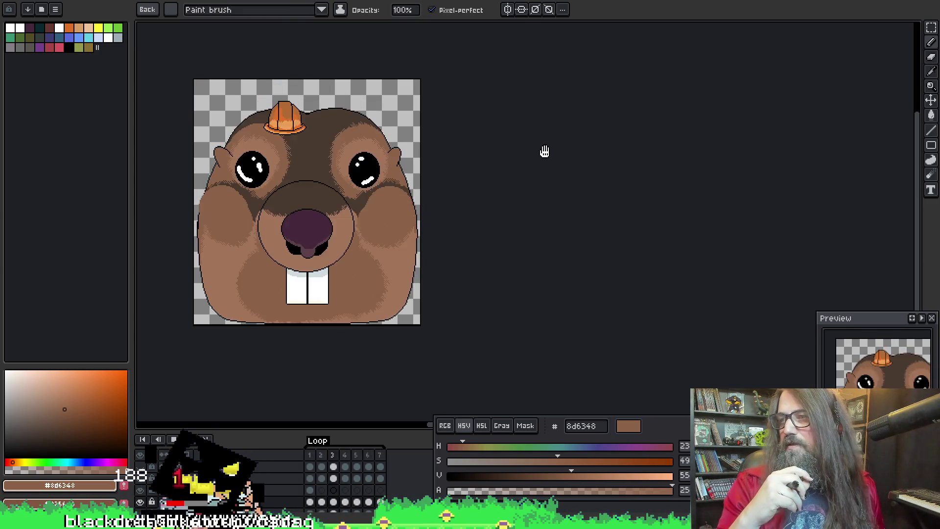
mouse_move(545, 152)
mouse_down()
mouse_move(517, 164)
mouse_move(521, 179)
mouse_up()
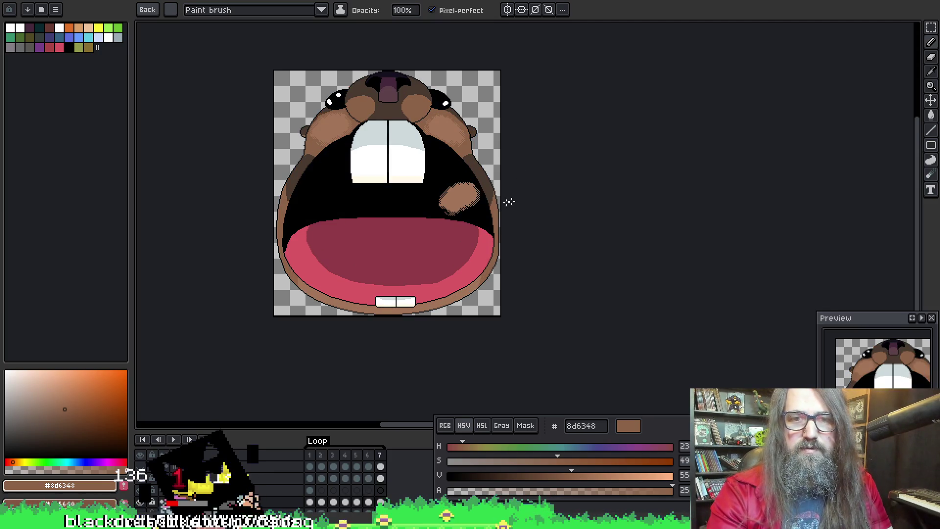
scroll(387, 164, up, 2)
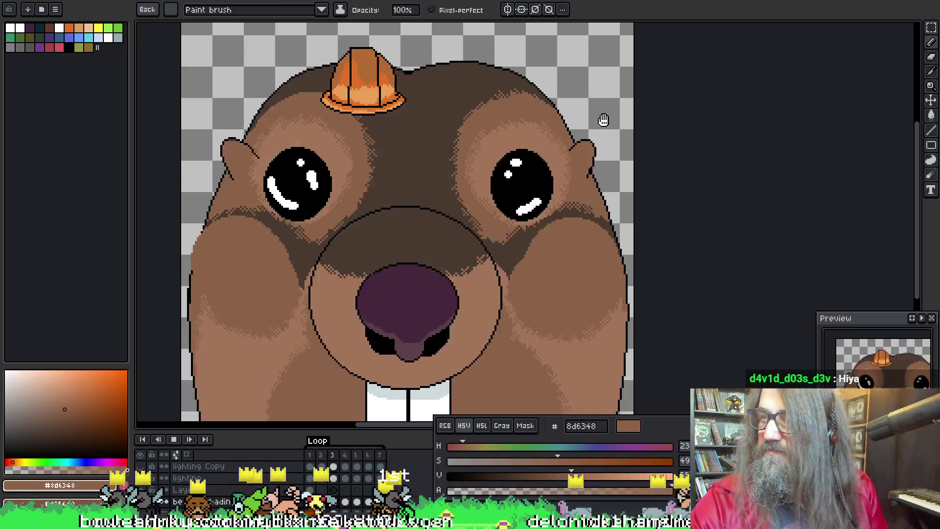
Step: Step through frames and stop playback on the wide-open-mouth frame
key(F5)
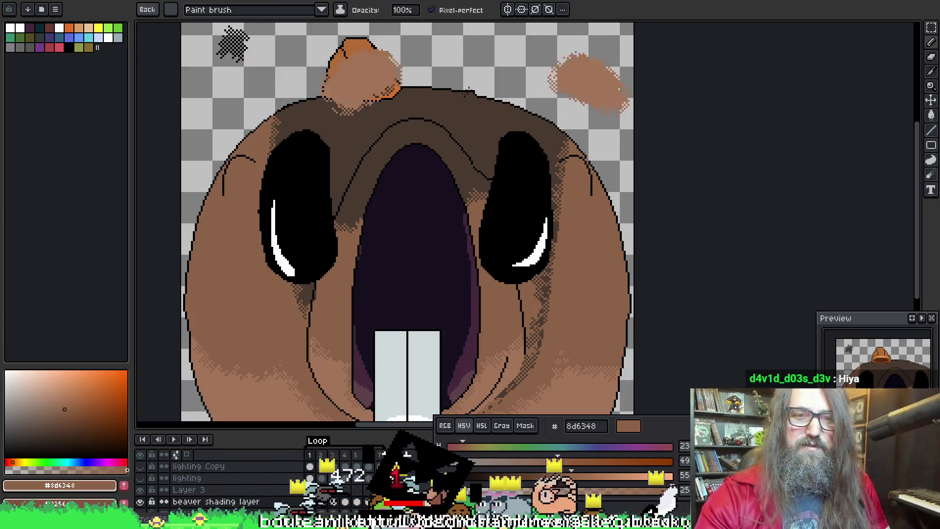
key(Right)
key(Right)
key(Return)
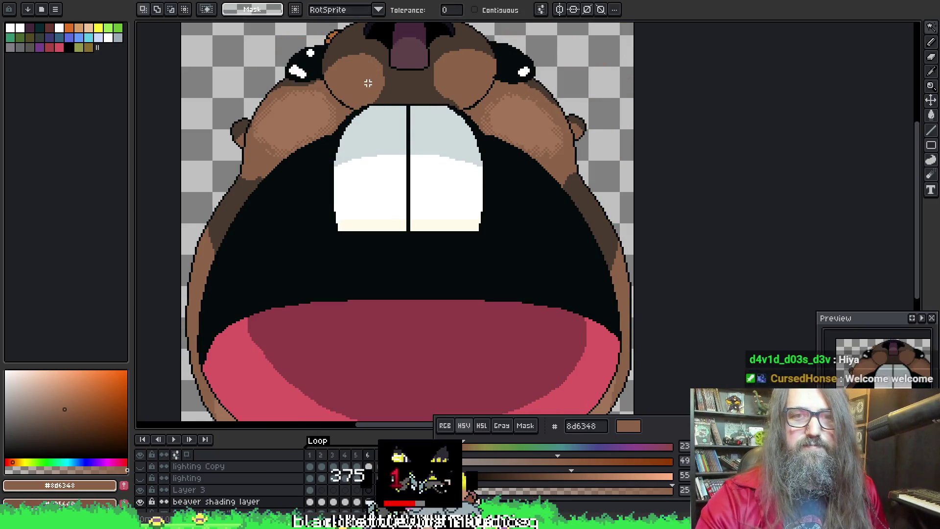
key(Return)
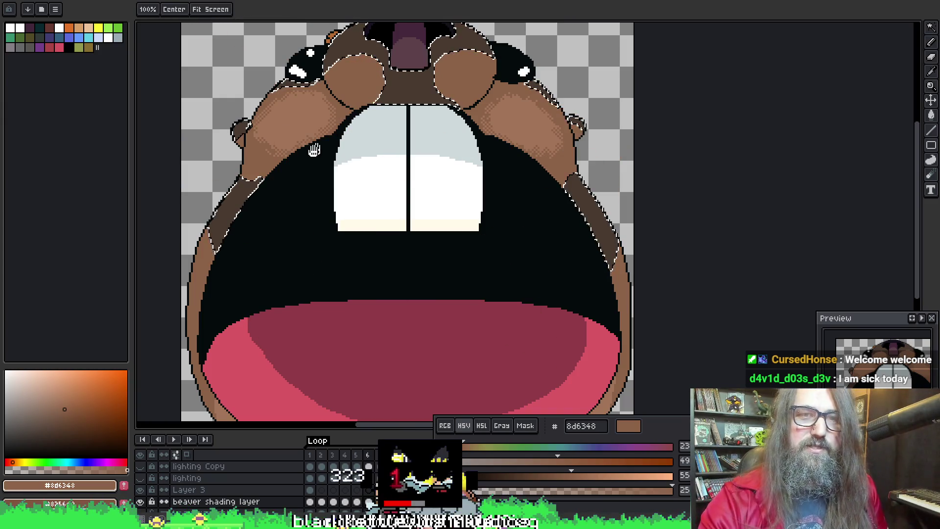
Step: Sample the dark brown from the mouth edge and undo the last tongue stroke
drag(310, 153, 321, 212)
alt+click(415, 109)
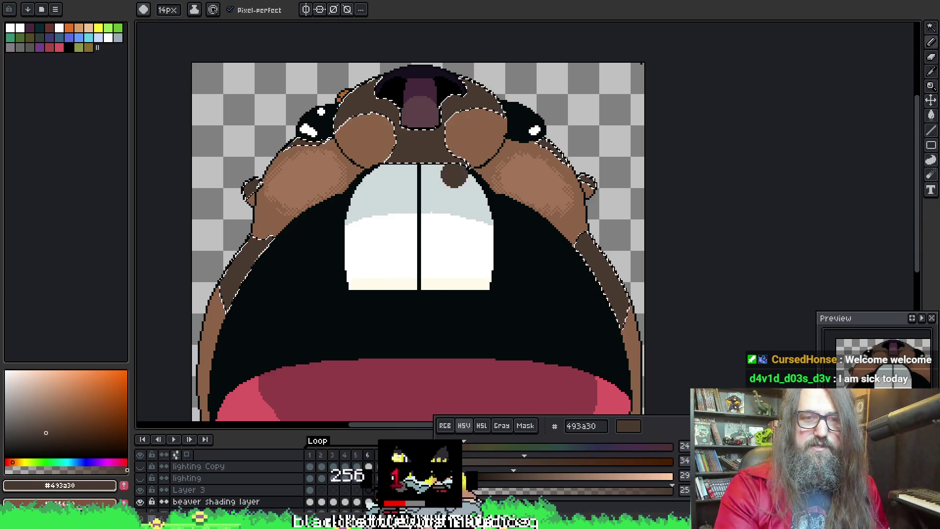
scroll(411, 81, down, 5)
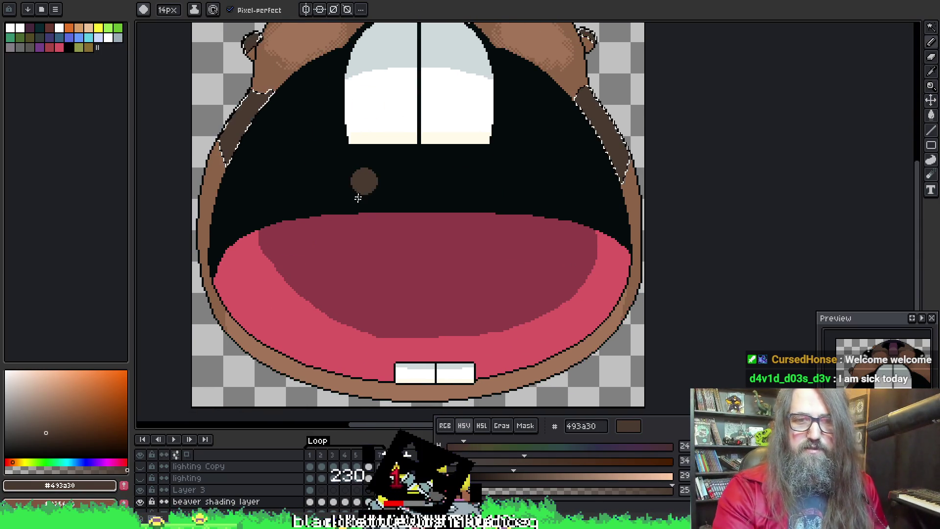
key(ctrl+d)
key(ctrl+z)
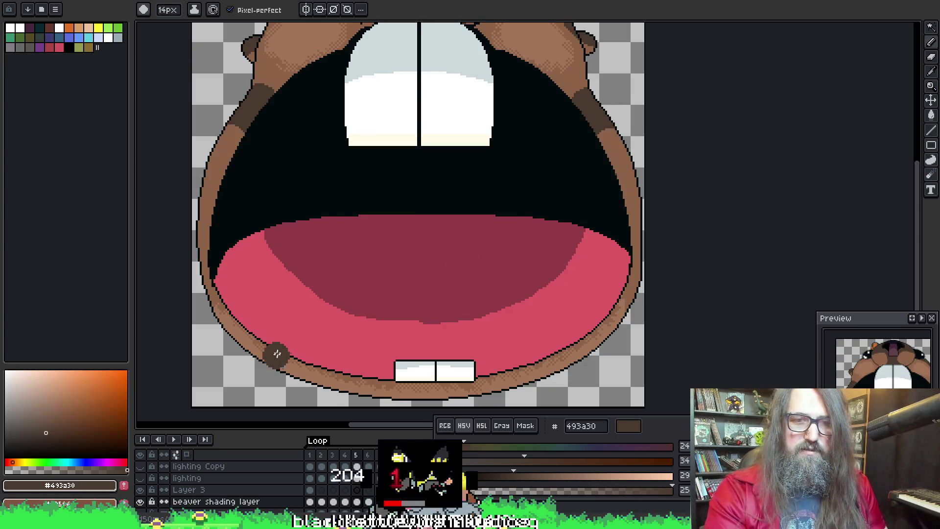
key(w)
Step: Select the brown mouth edge and lower mouth area, then drop the selection
scroll(401, 350, down, 1)
scroll(400, 354, right, 1)
click(315, 370)
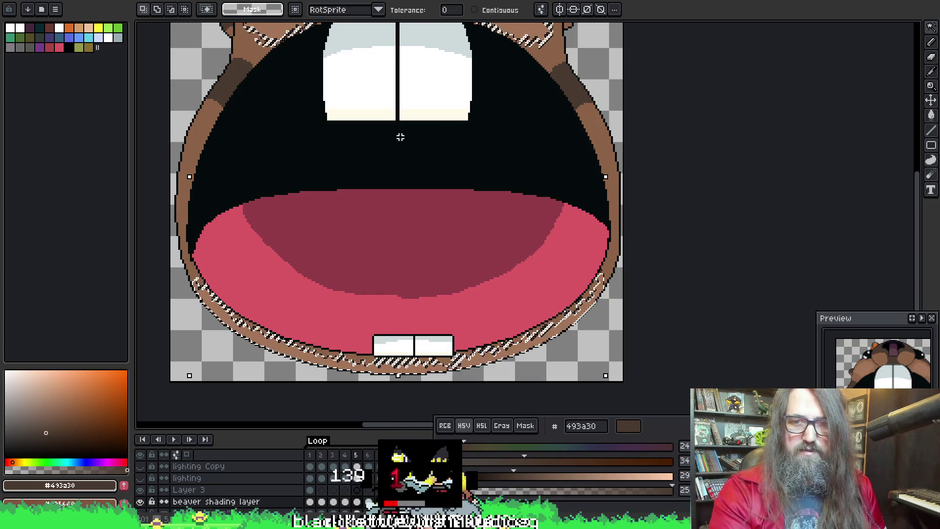
scroll(397, 244, up, 5)
key(m)
mouse_move(194, 163)
mouse_down()
mouse_move(491, 335)
mouse_move(604, 305)
mouse_up()
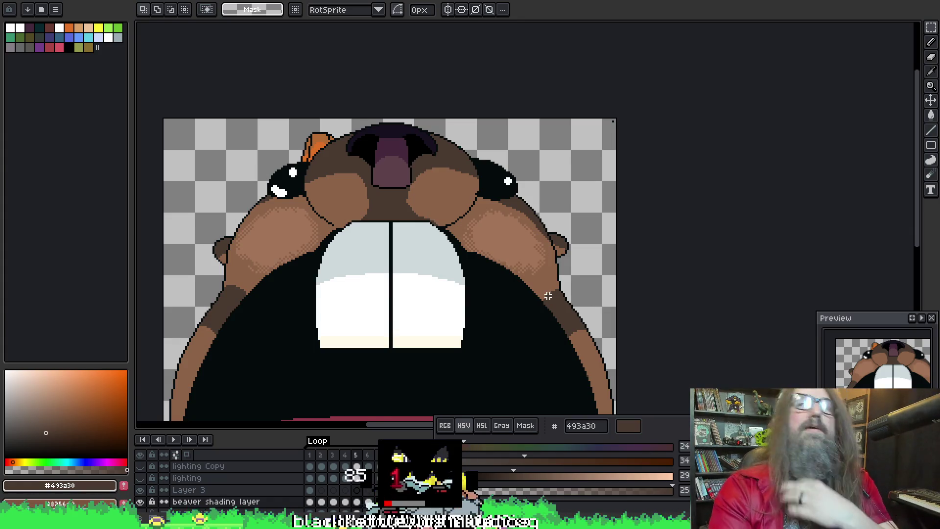
scroll(491, 325, down, 5)
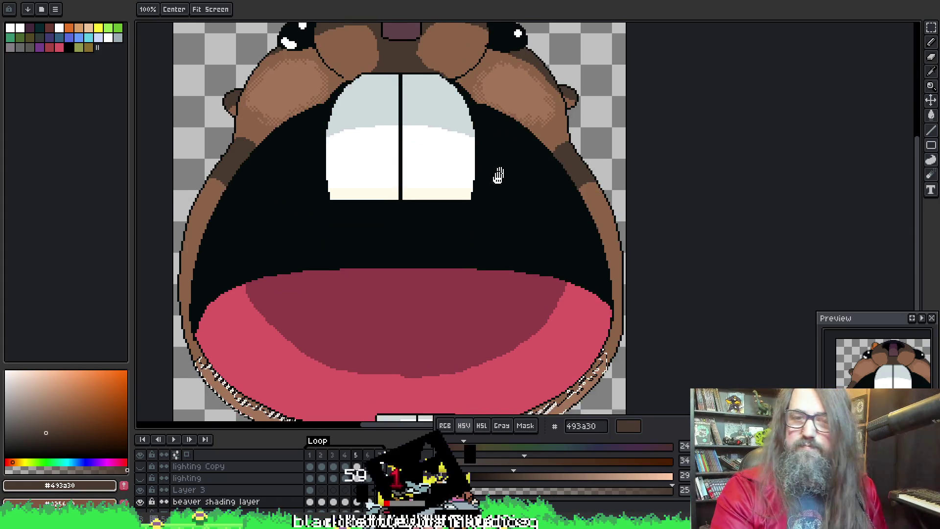
scroll(333, 338, up, 1)
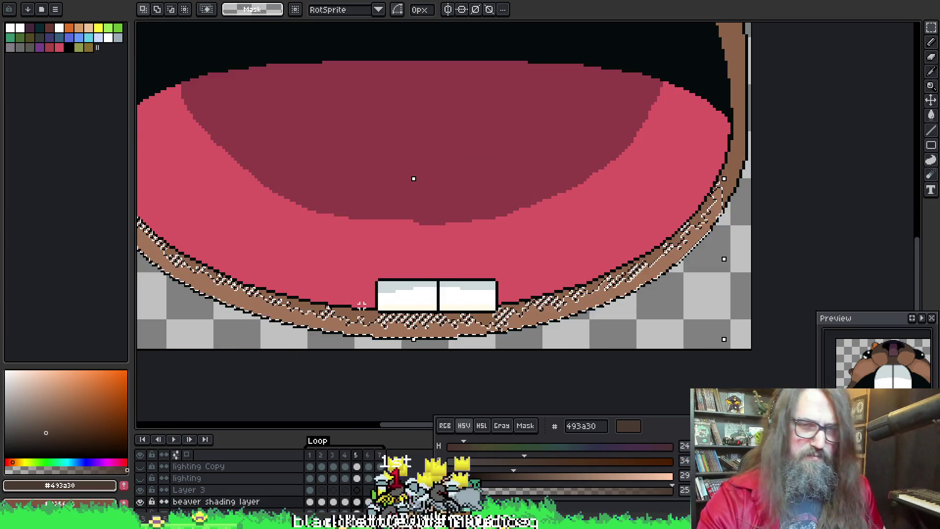
key(ctrl+d)
key(b)
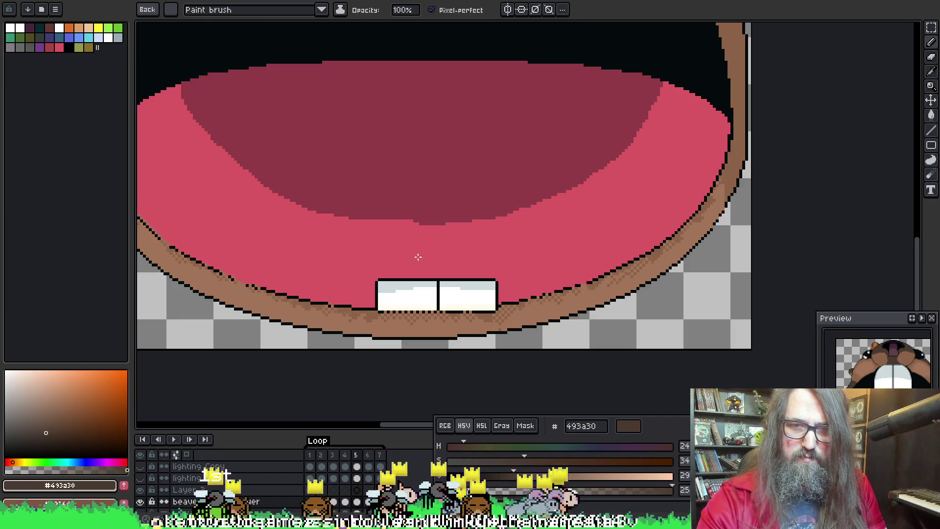
Step: Advance two frames and sample the lighter lip brown a37558
key(Right)
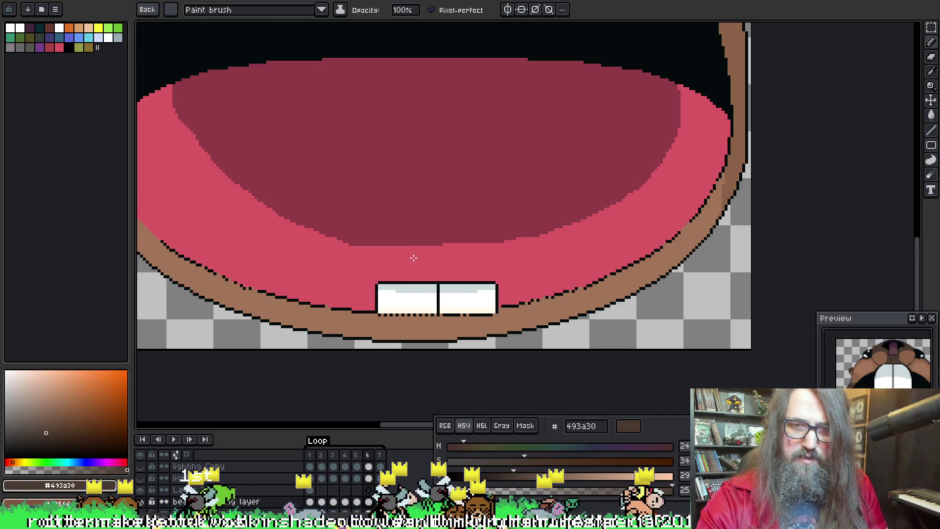
key(Right)
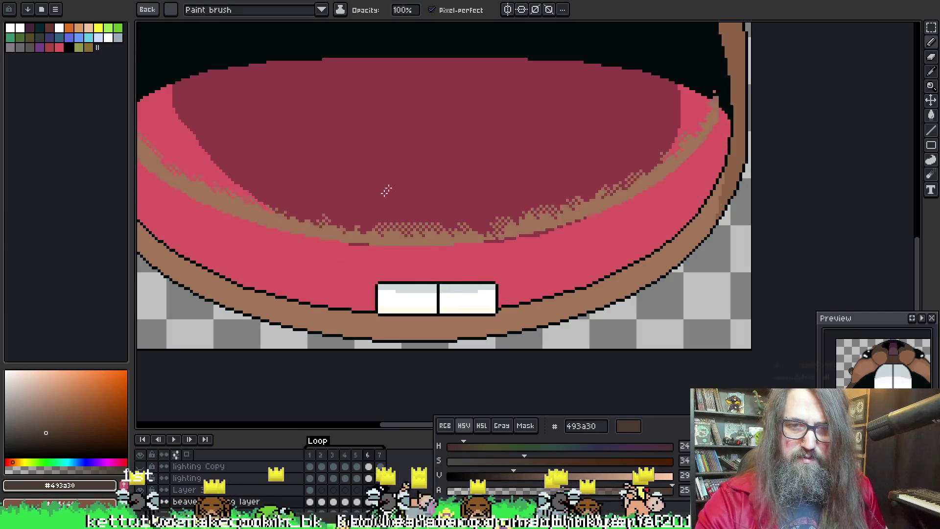
key(alt)
click(375, 319)
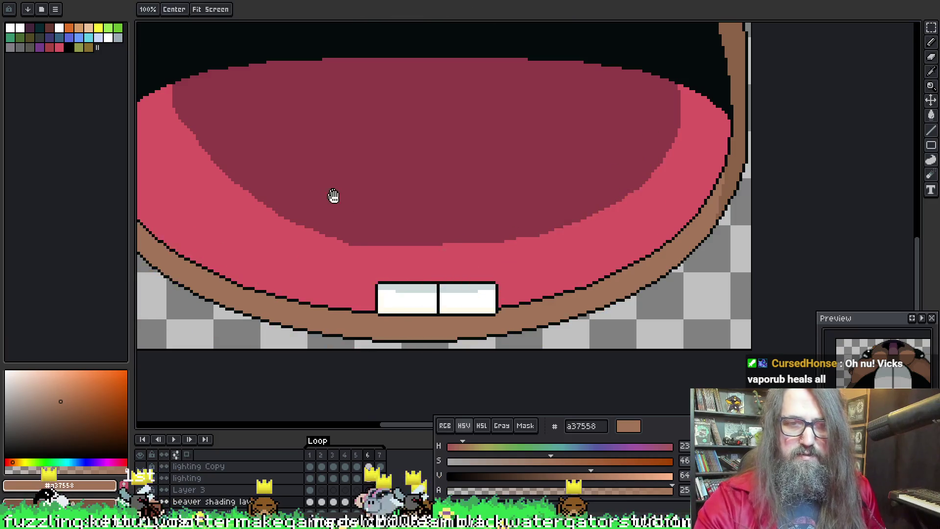
Step: Try a brown stroke across the tongue, then step back to the previous frame
drag(330, 192, 471, 269)
drag(734, 78, 274, 169)
key(Left)
key(Return)
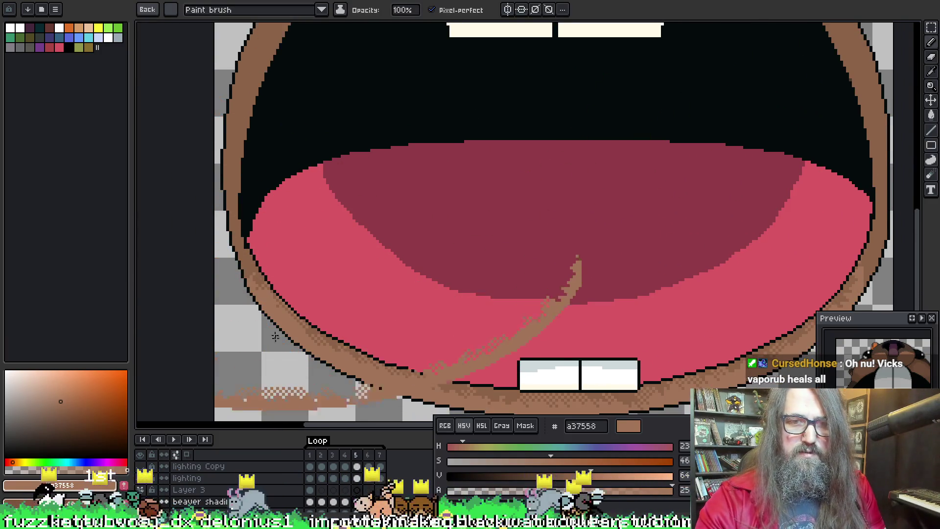
key(alt)
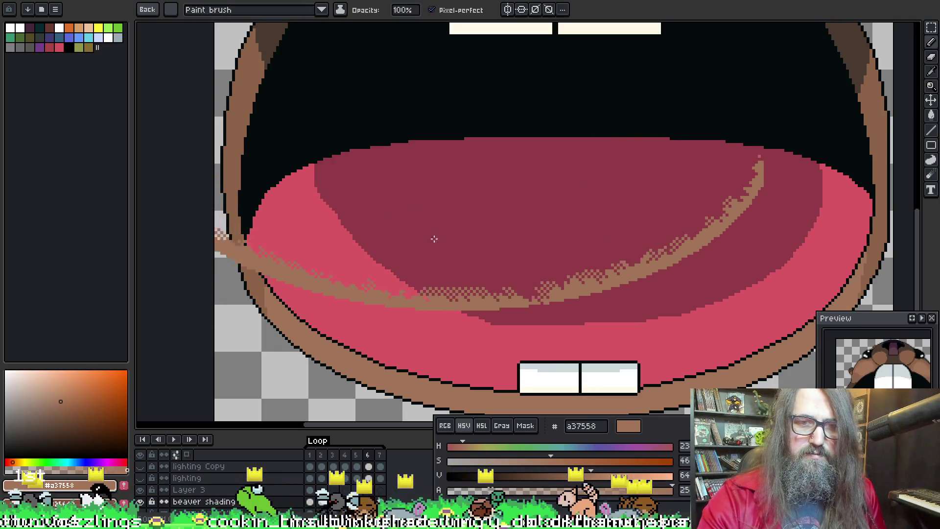
mouse_move(414, 262)
mouse_down()
mouse_move(409, 233)
mouse_move(330, 241)
mouse_up()
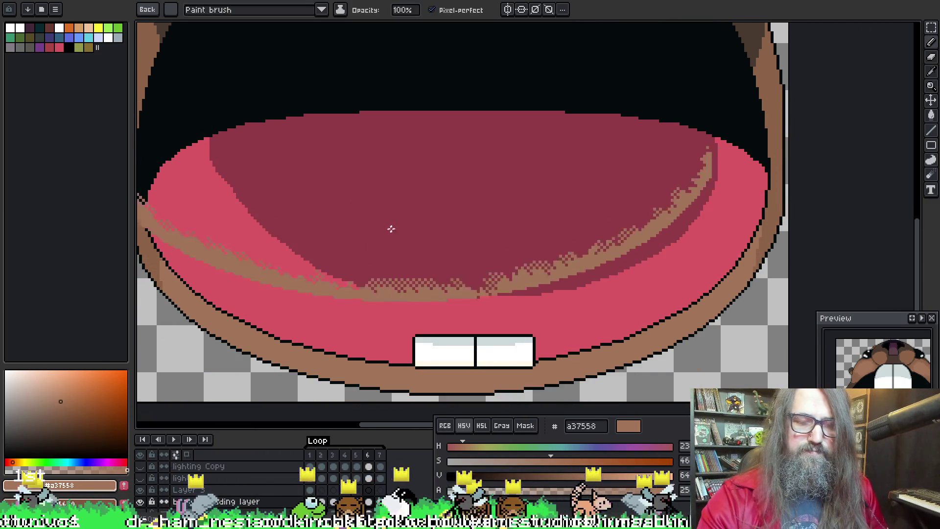
Step: Select the brown lip rim band and sample the medium brown 8d6348
key(w)
click(264, 338)
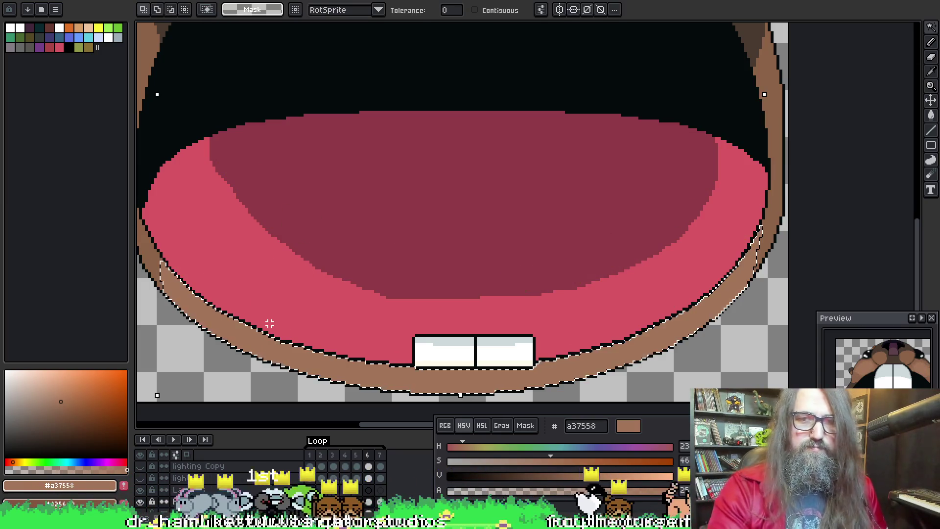
scroll(270, 324, down, 1)
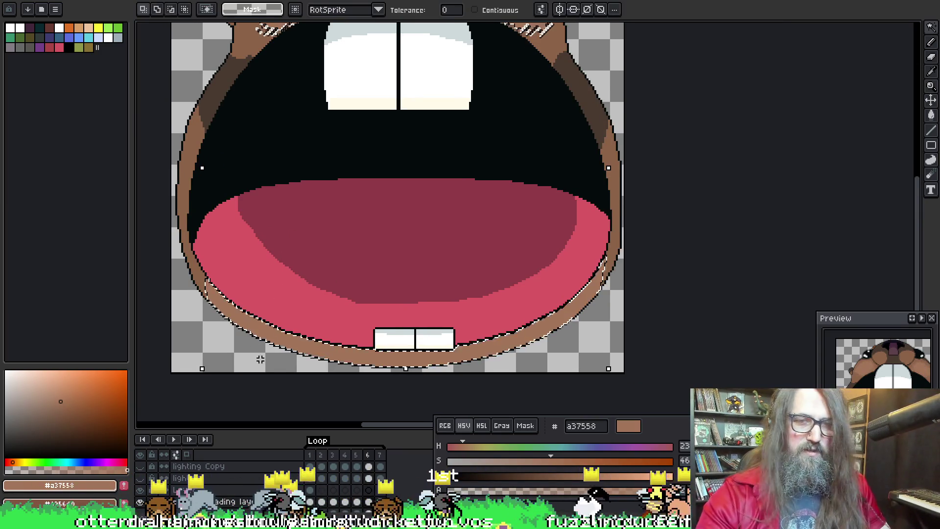
key(ctrl+d)
alt+click(196, 263)
key(g)
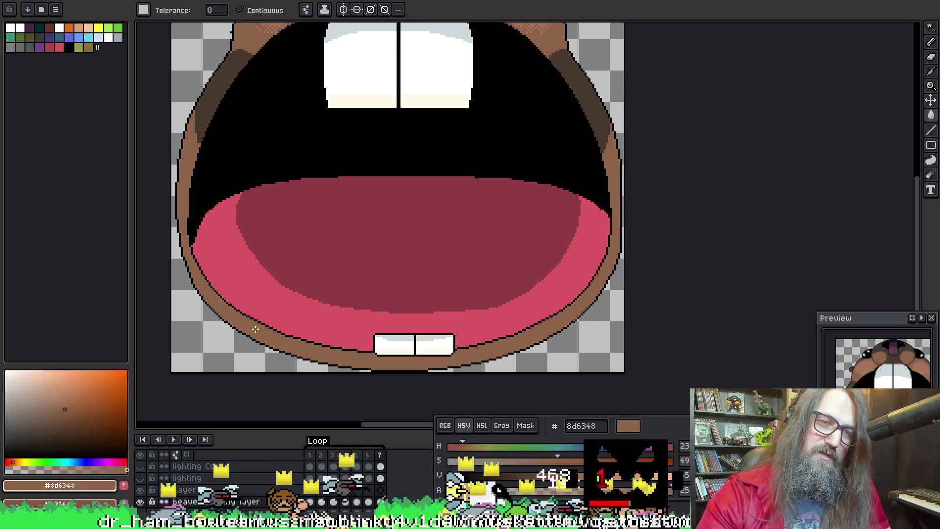
scroll(258, 219, down, 2)
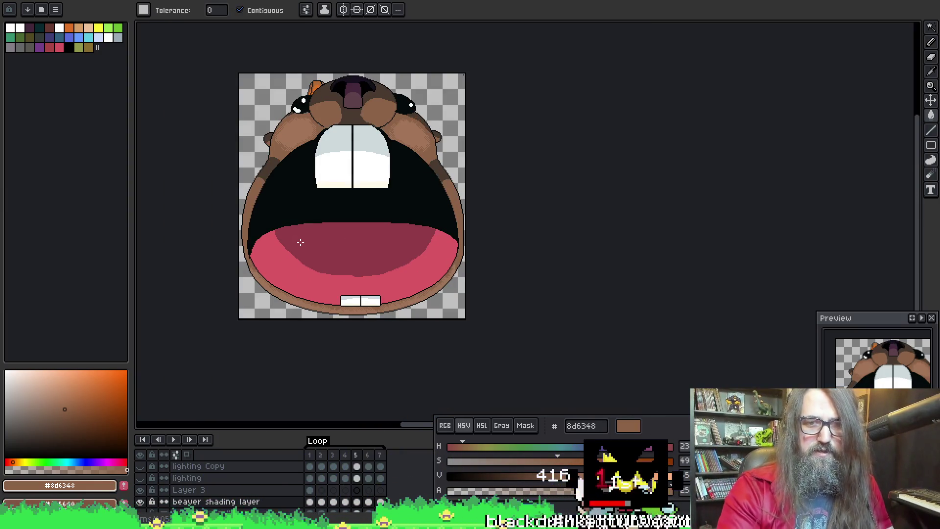
scroll(288, 286, up, 3)
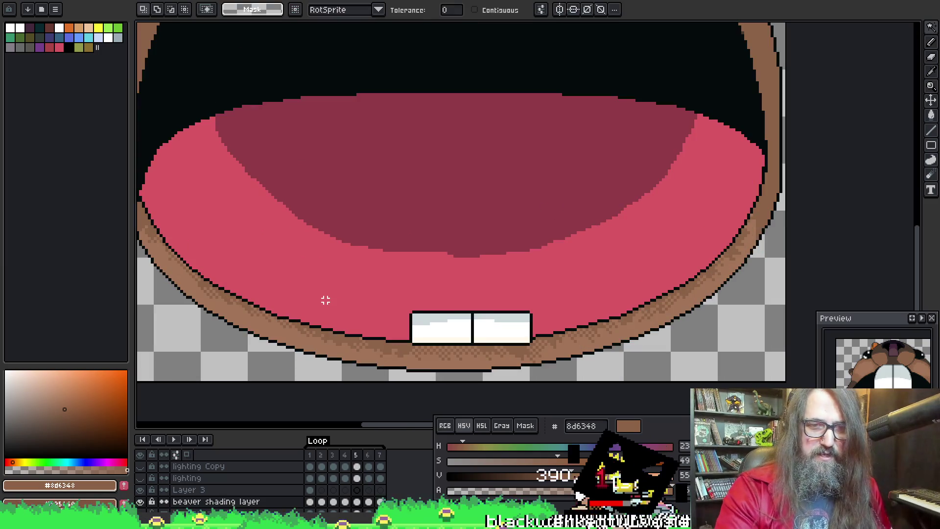
Step: Choose the saved dither pattern brush, advance a frame and play the animation
key(b)
click(145, 12)
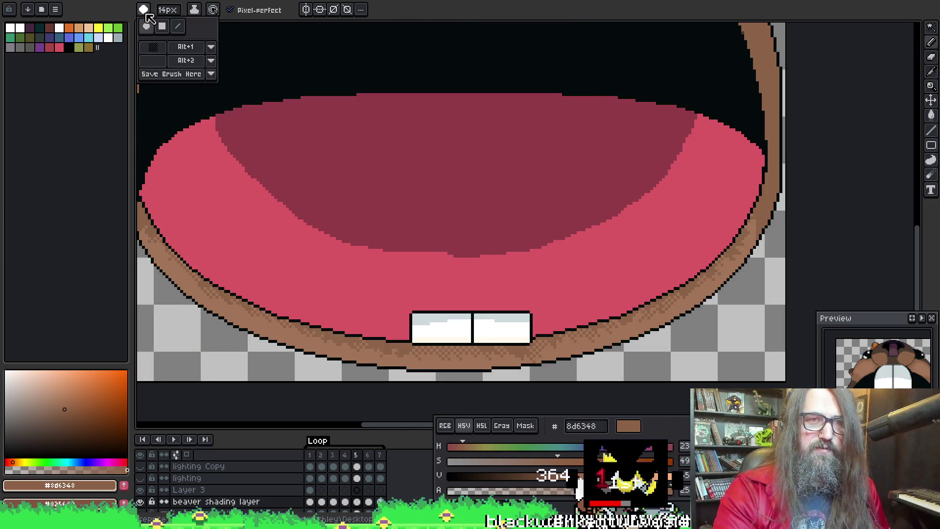
click(153, 46)
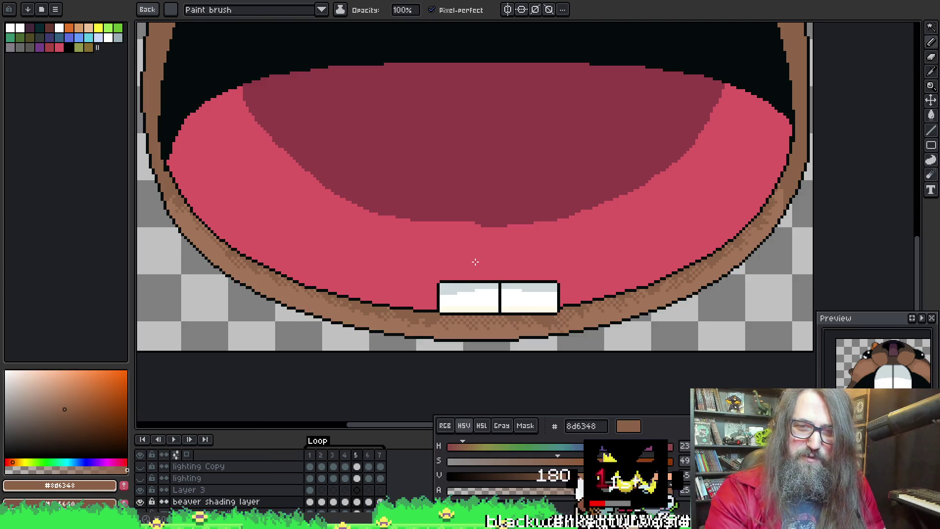
key(Right)
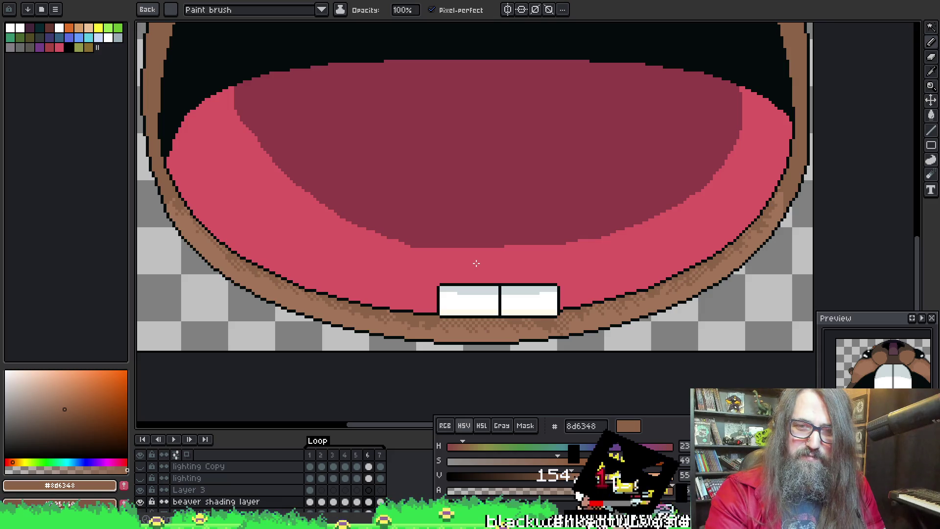
key(Return)
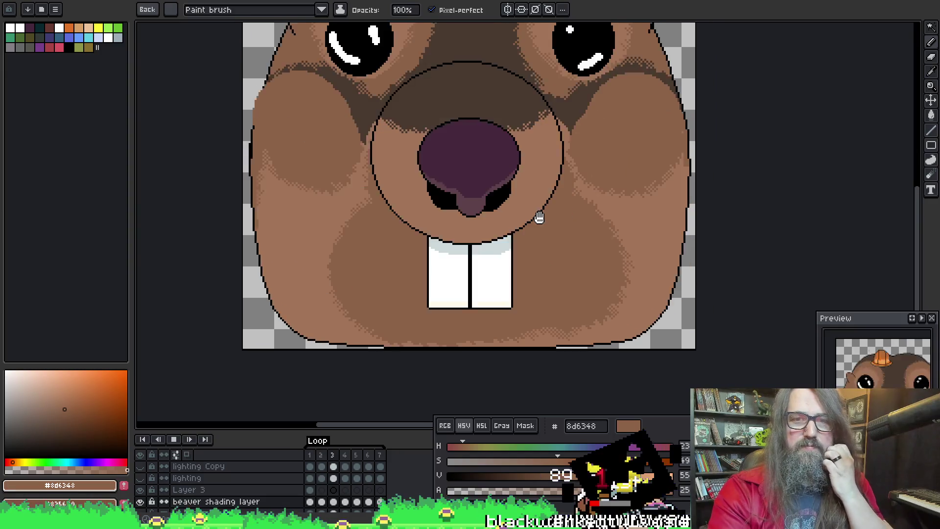
Step: Frame the beaver face and play and stop the animation to review frames
scroll(546, 248, down, 2)
drag(546, 248, 520, 257)
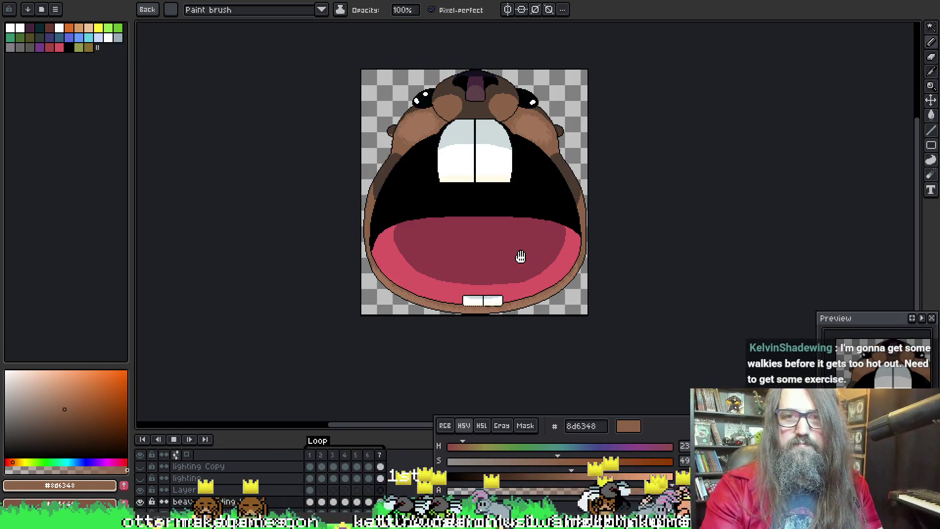
key(F5)
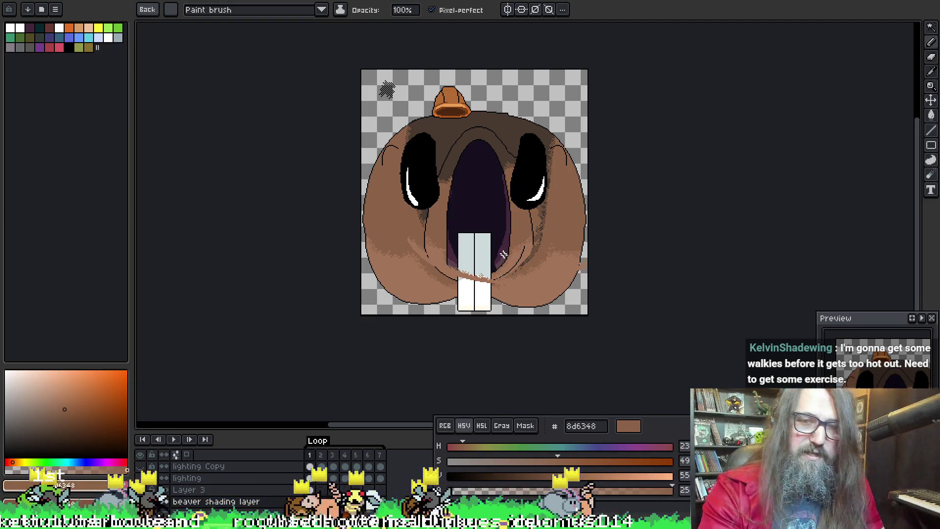
key(Right)
key(Right)
key(Right)
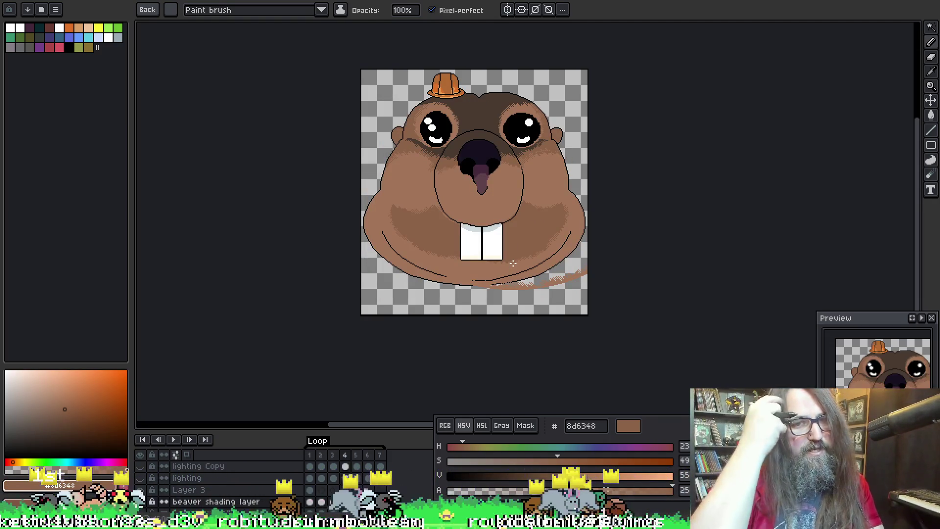
mouse_move(512, 263)
mouse_down()
mouse_move(439, 273)
mouse_move(447, 278)
mouse_up()
scroll(424, 261, up, 1)
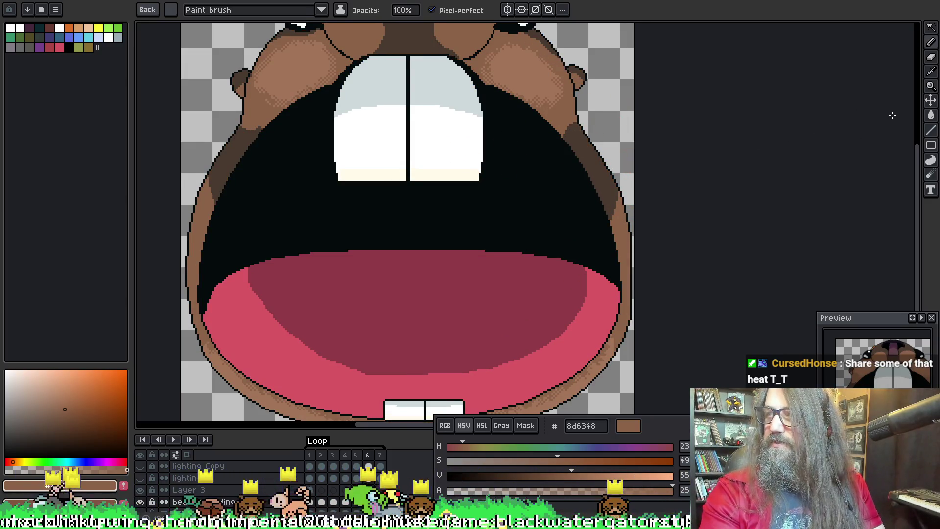
drag(851, 141, 882, 107)
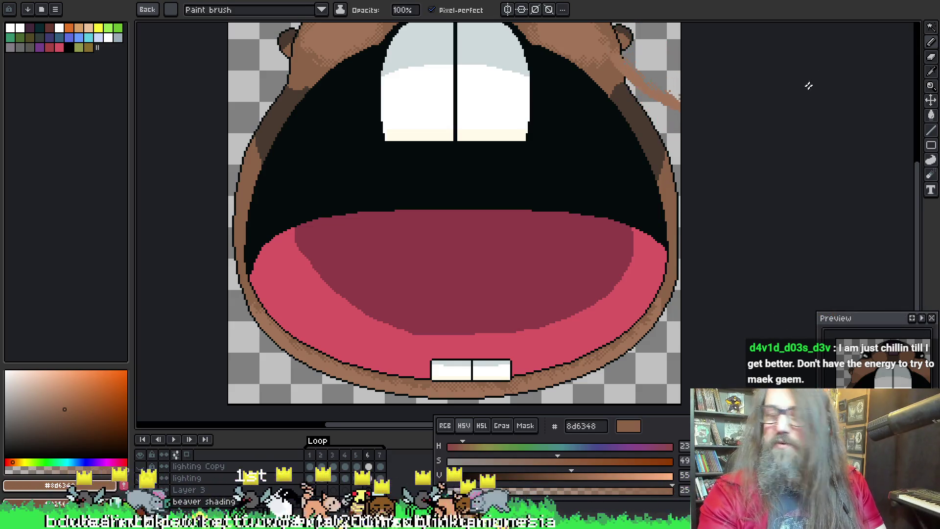
key(Return)
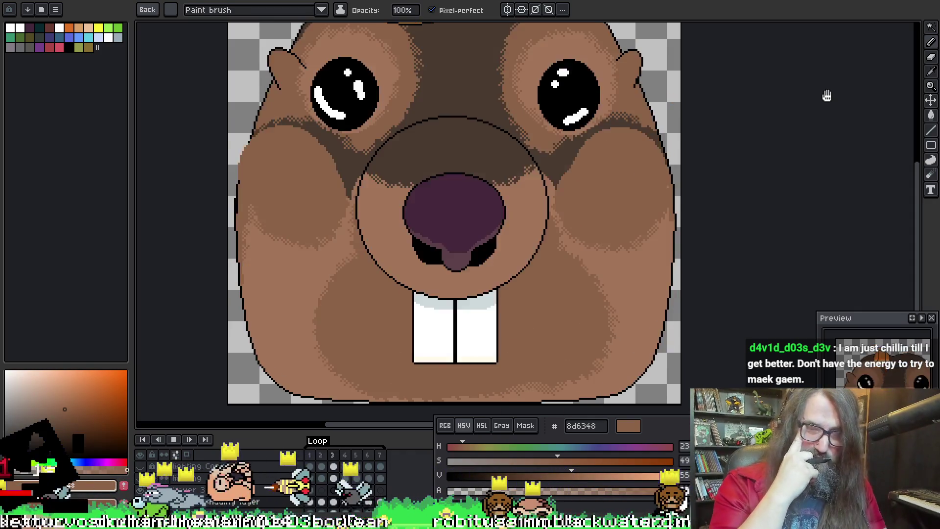
key(Return)
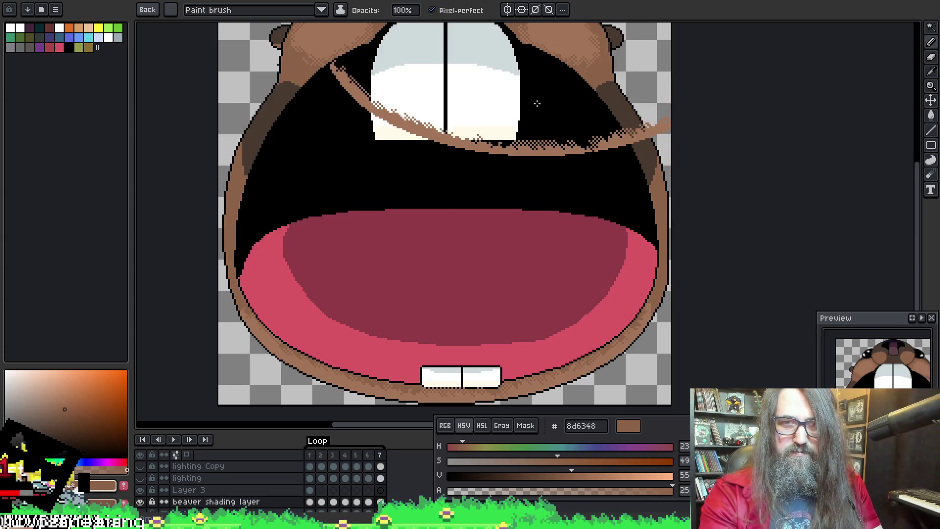
scroll(723, 168, down, 1)
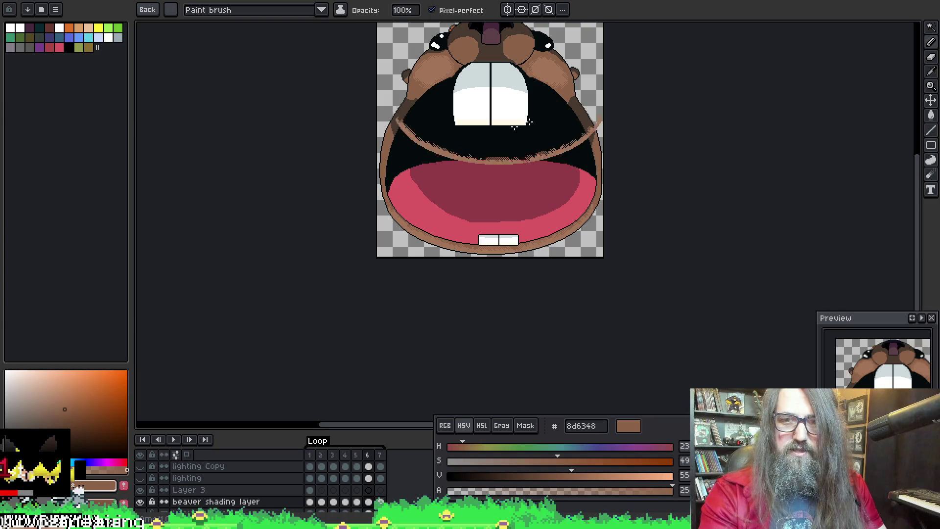
key(Return)
scroll(697, 108, up, 2)
Step: On frame 5, magic-wand select the dark-brown cheek stripes beside the eyes
key(Right)
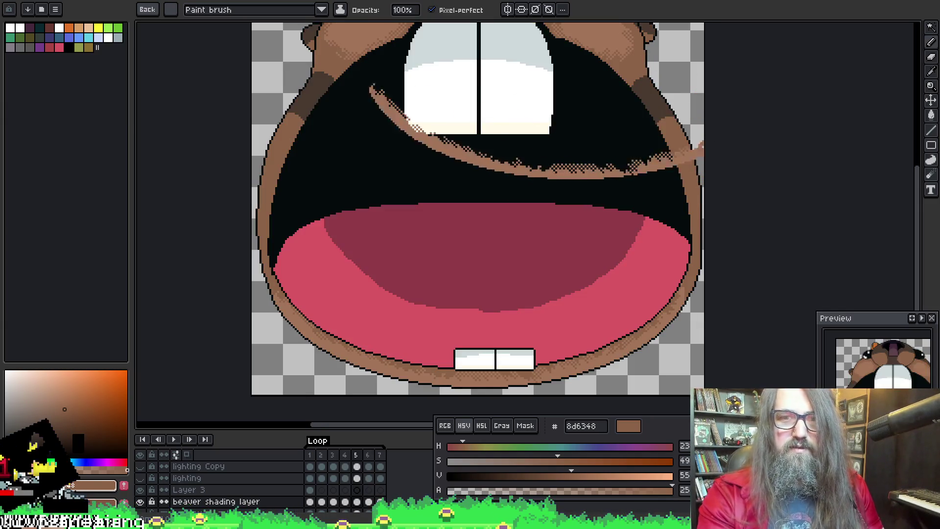
key(i)
key(b)
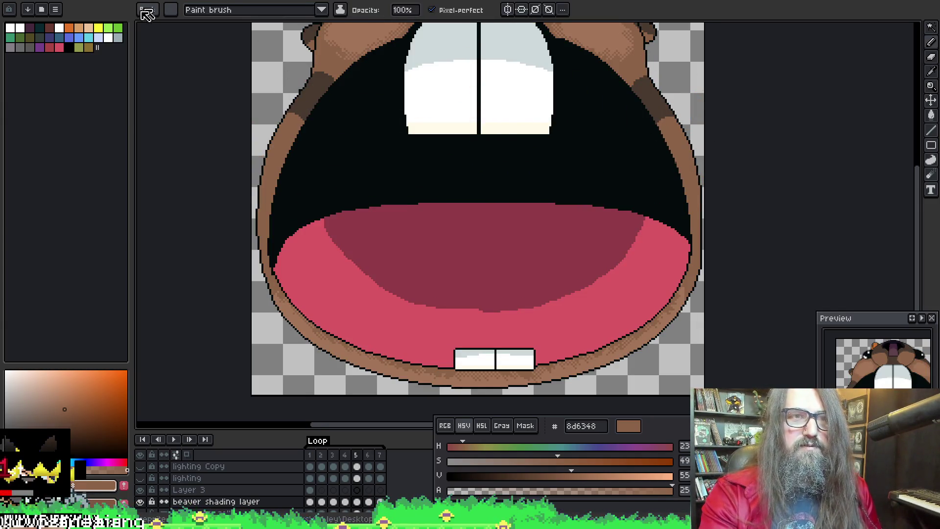
key(w)
click(304, 95)
key(space)
mouse_move(375, 97)
mouse_down()
mouse_move(313, 274)
mouse_move(372, 212)
mouse_up()
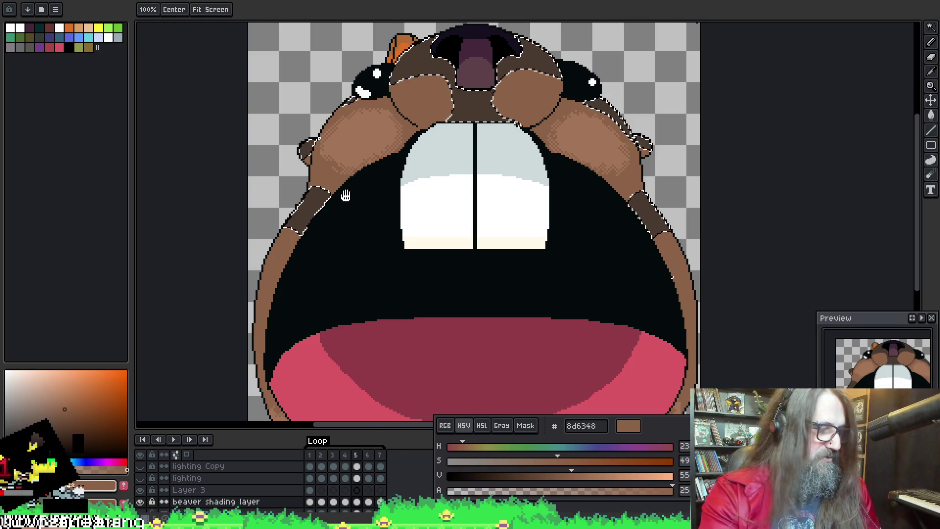
drag(350, 194, 357, 201)
Step: Paint dithered 8d6348 on the upper cheek edges, undoing a stray patch, then deselect
key(b)
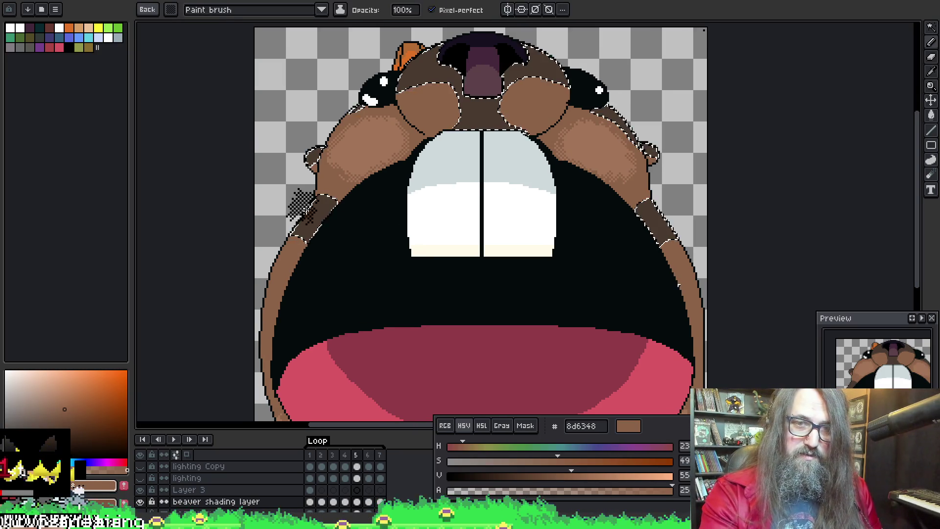
drag(289, 242, 299, 257)
key(ctrl+z)
key(i)
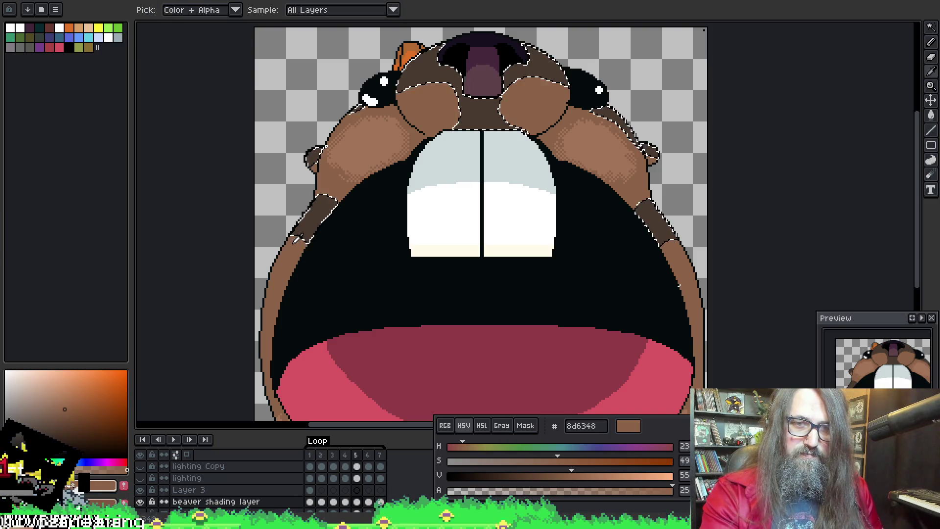
key(b)
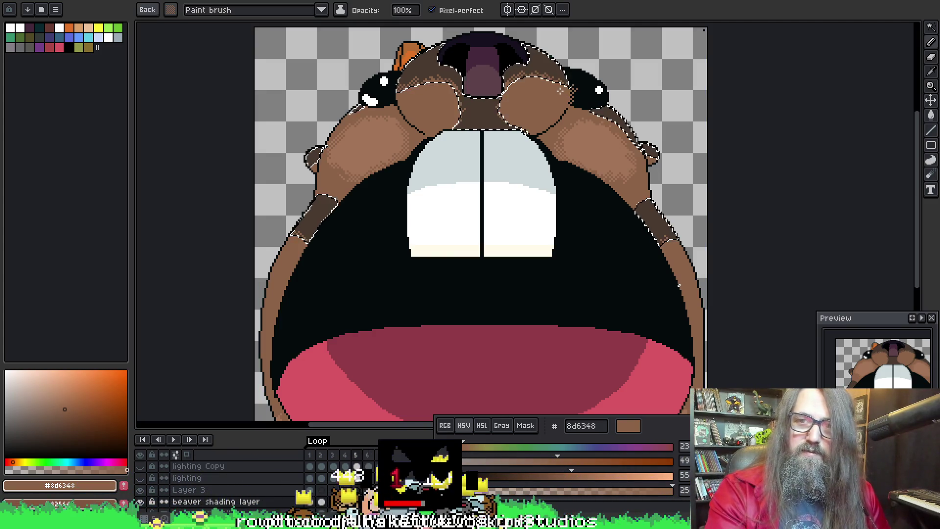
key(ctrl+d)
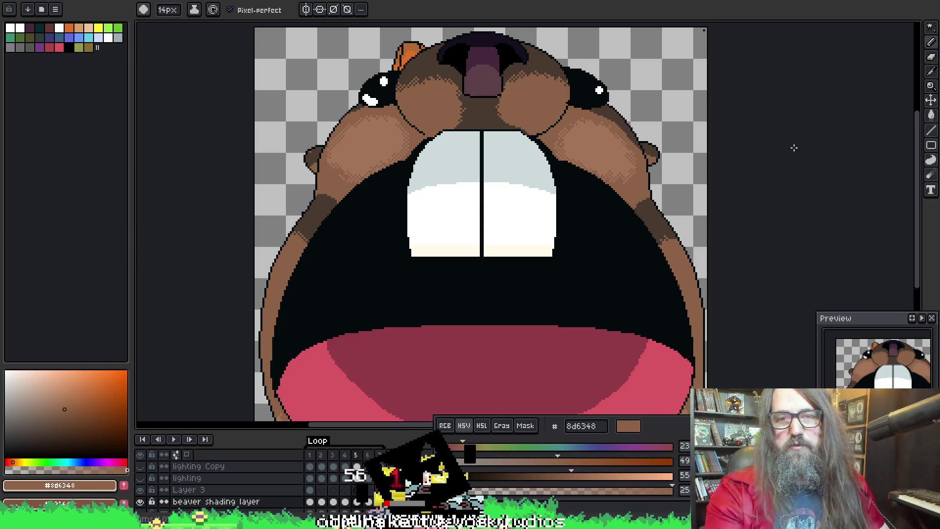
Step: Pan back to the mouth, go to frame 6, and play the animation until the open-mouth frame
scroll(636, 220, down, 2)
drag(637, 220, 377, 157)
drag(366, 191, 485, 214)
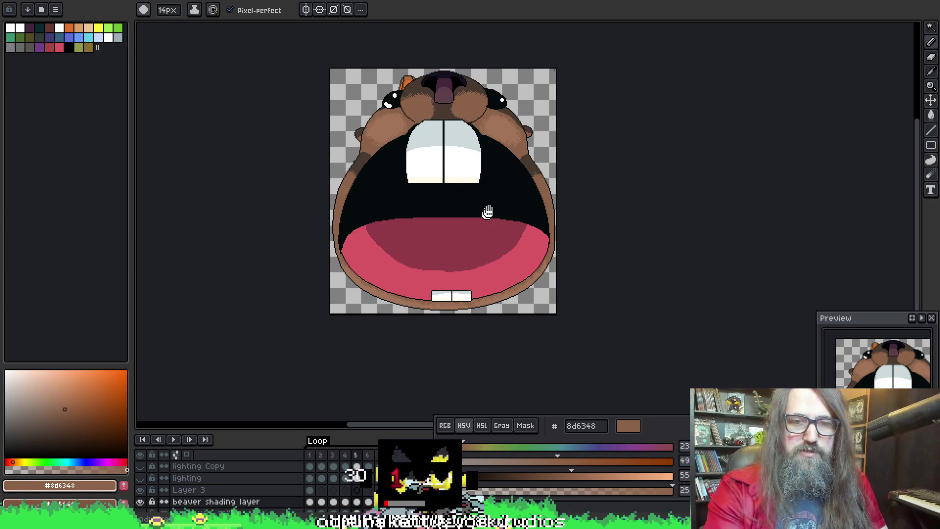
scroll(485, 214, up, 2)
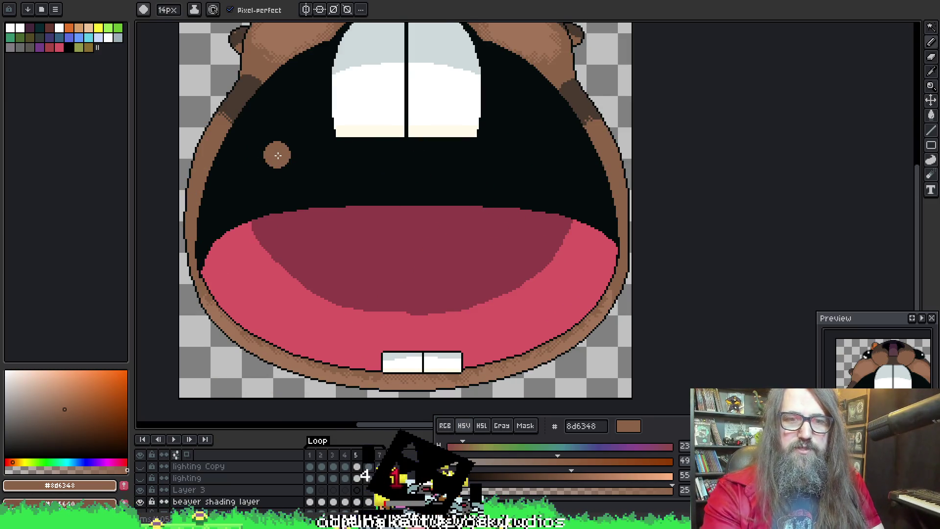
key(period)
drag(291, 123, 289, 133)
key(Return)
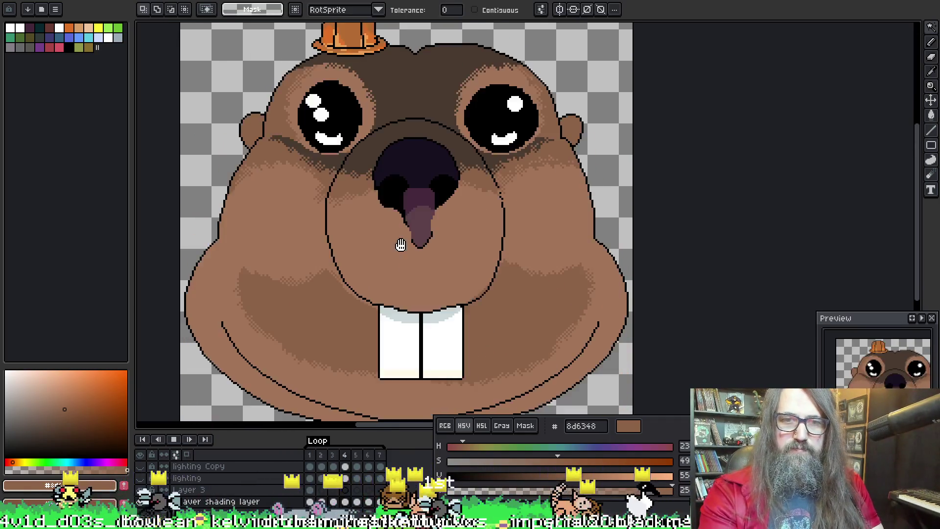
key(Return)
Step: Flip between frames 5 and 6 to compare them, ending on frame 5
key(period)
key(comma)
key(period)
key(comma)
key(period)
key(comma)
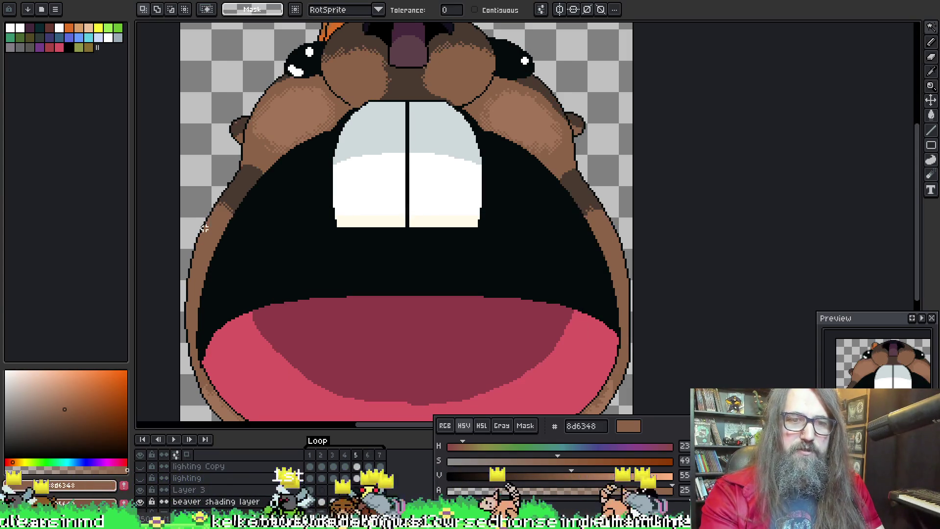
Step: Sample the dark rim brown 493a30 and test a pencil dab beside the cheek edge
key(i)
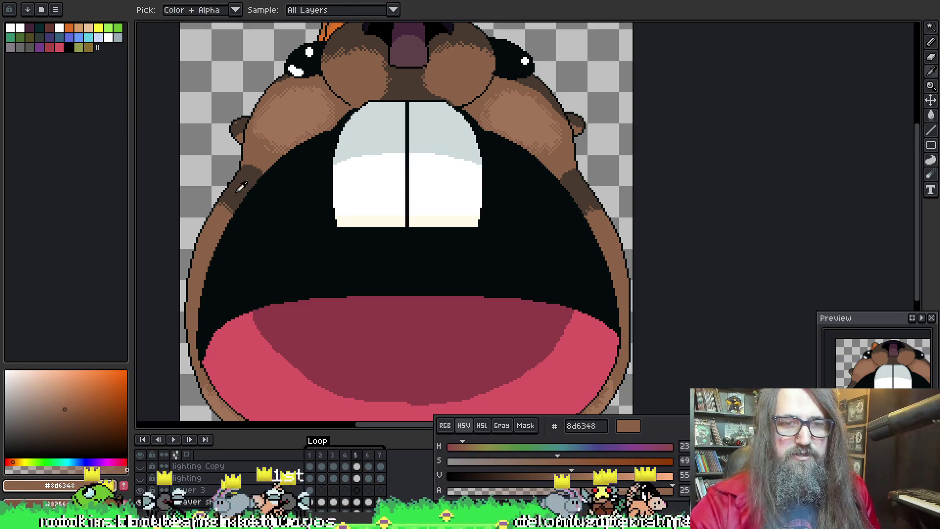
click(234, 192)
key(b)
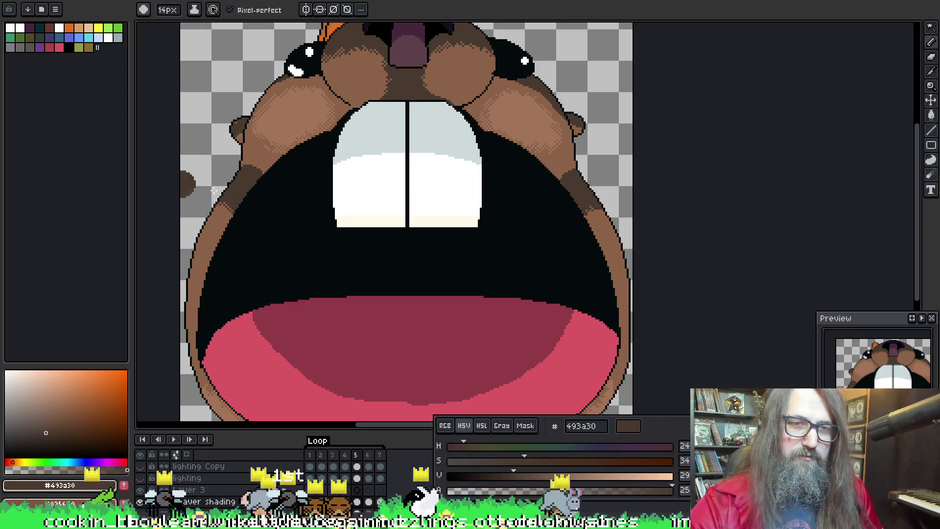
click(252, 188)
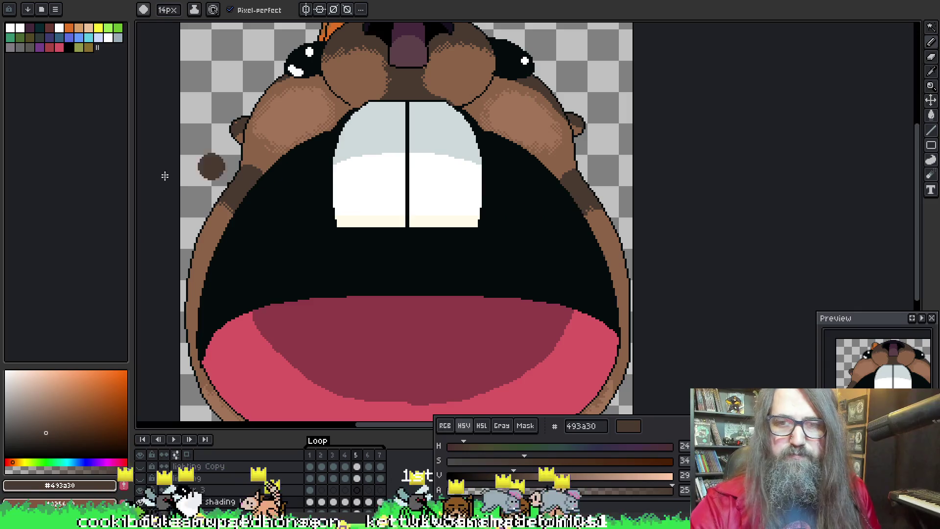
Step: On frame 6, magic-wand the dark-brown outline shading around the mouth
key(Right)
key(w)
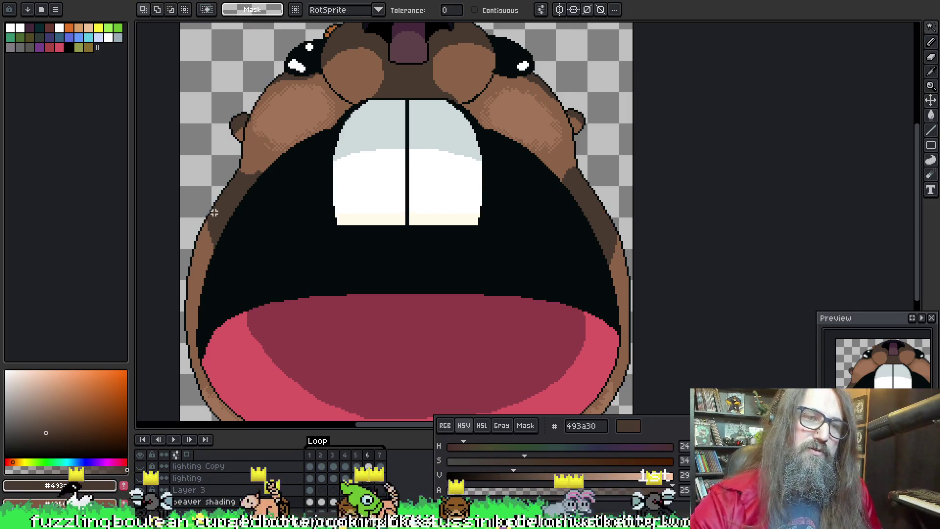
click(214, 212)
key(b)
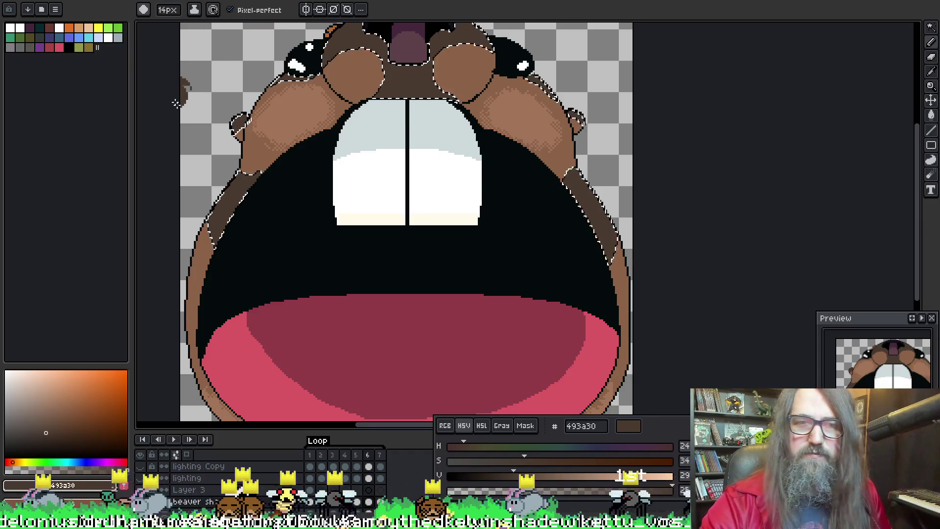
Step: Sample along frame 6's mouth outline until the paint colour is the lighter brown 8d6348
scroll(174, 101, up, 1)
key(i)
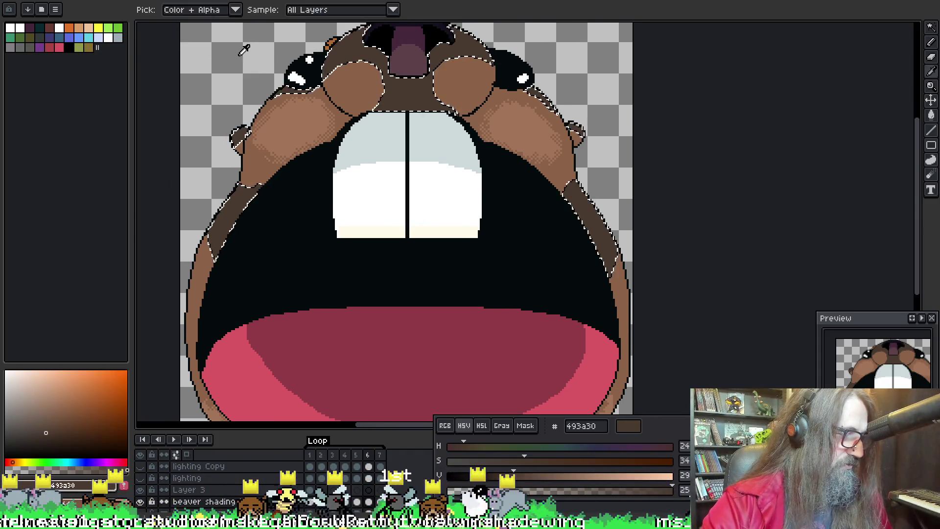
key(alt)
alt+click(202, 256)
alt+click(208, 246)
alt+click(201, 258)
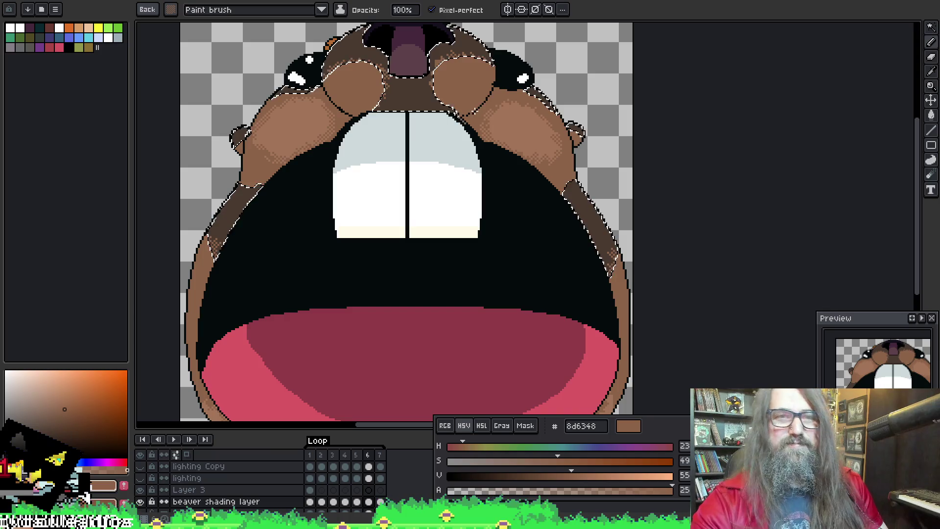
Step: Deselect, move to frame 7, and magic-wand its shading areas and dark-brown mouth rim
key(ctrl+d)
scroll(455, 220, down, 3)
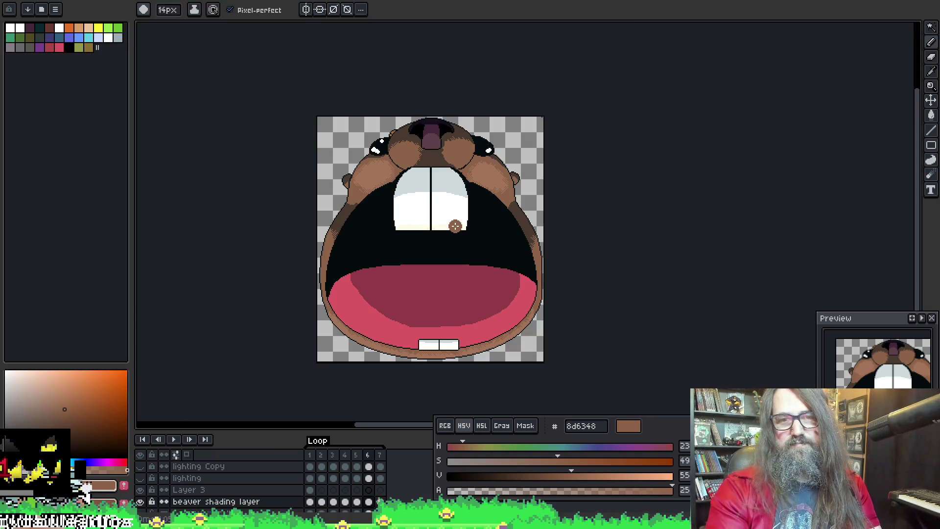
key(Right)
scroll(382, 263, up, 3)
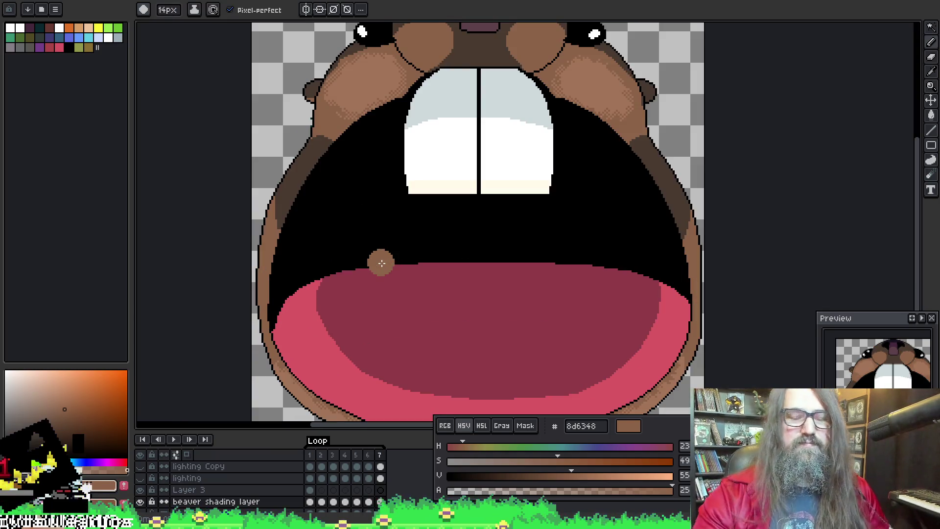
key(w)
click(297, 146)
click(284, 186)
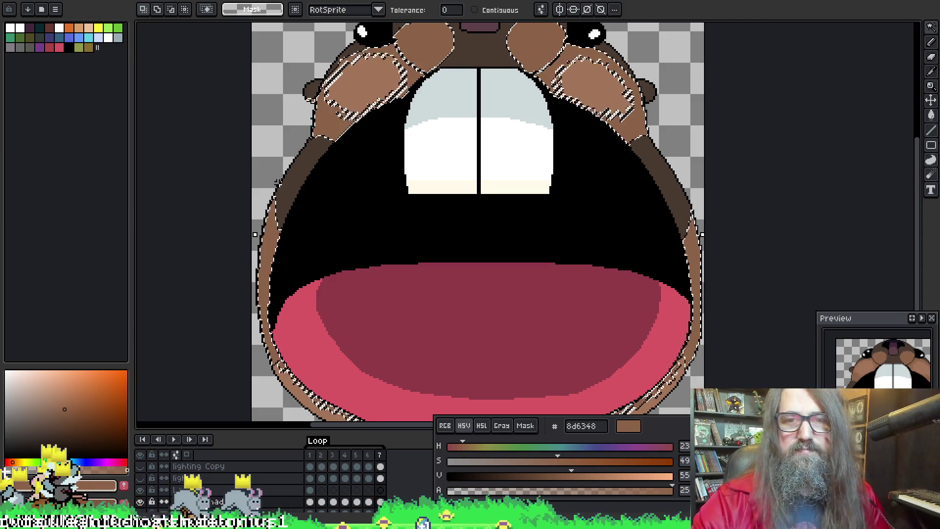
Step: With the brush, pick the lighter brown 8d6348 and pan across the beaver's face
key(b)
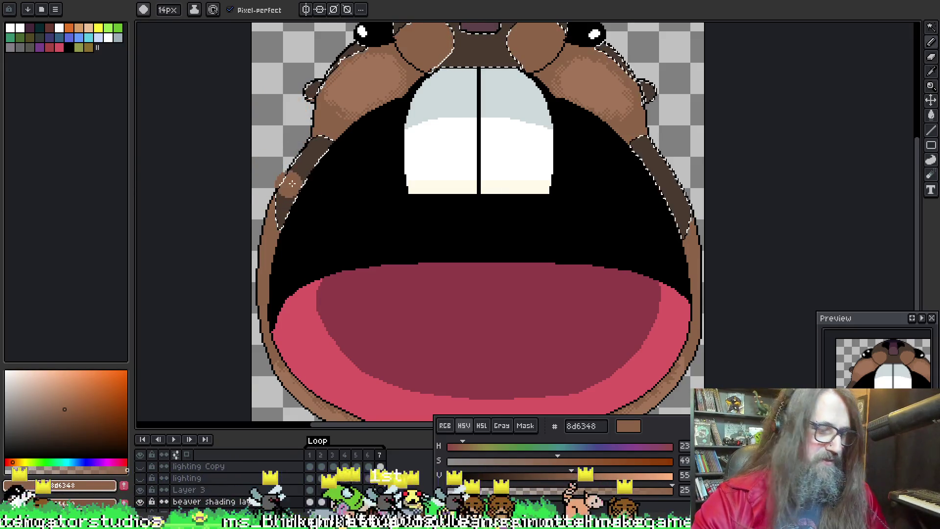
alt+click(279, 202)
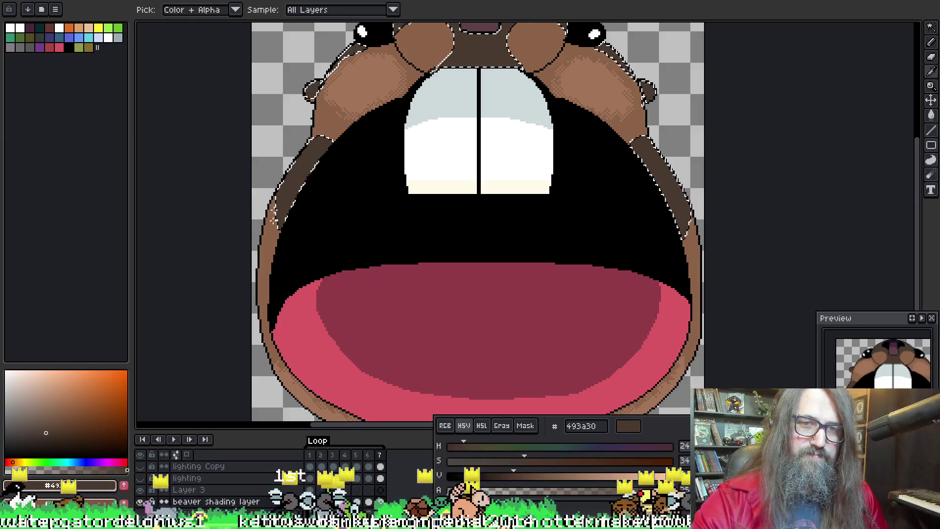
alt+click(274, 221)
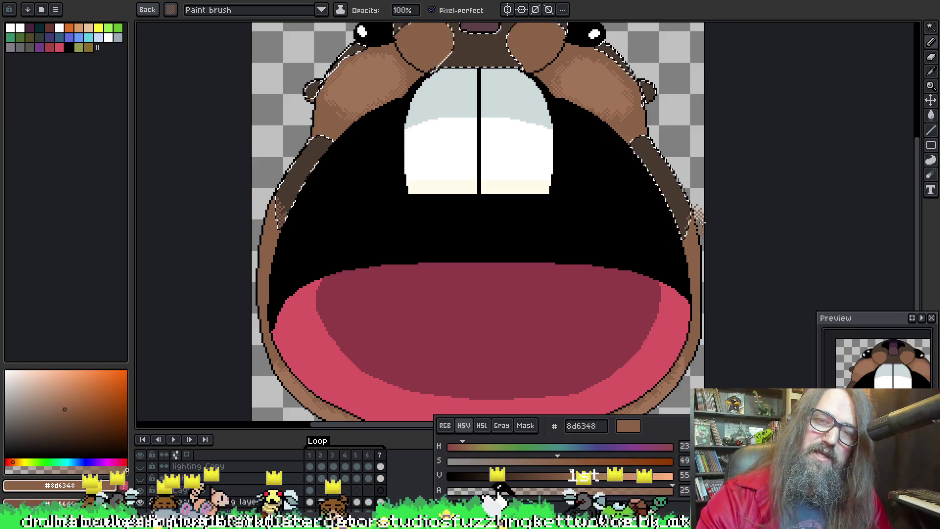
drag(723, 136, 546, 189)
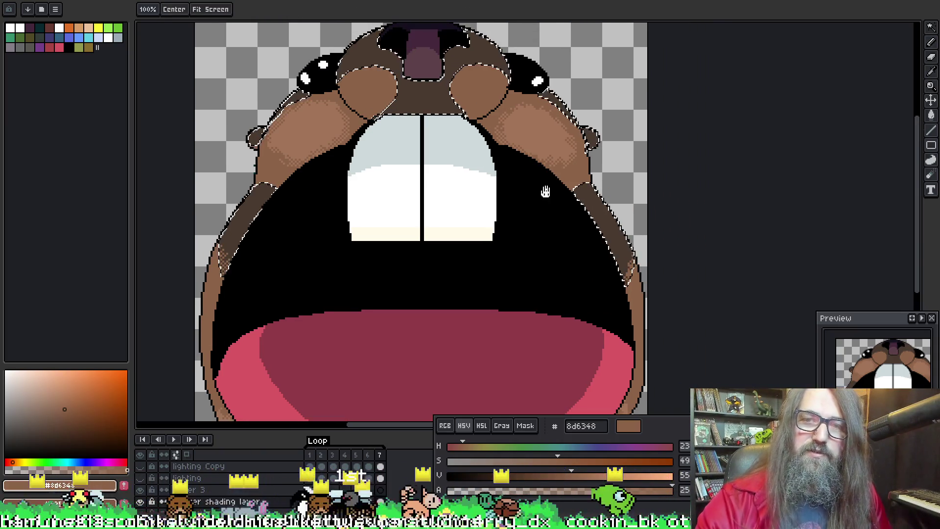
mouse_move(599, 235)
mouse_down()
mouse_move(370, 204)
mouse_move(346, 241)
mouse_up()
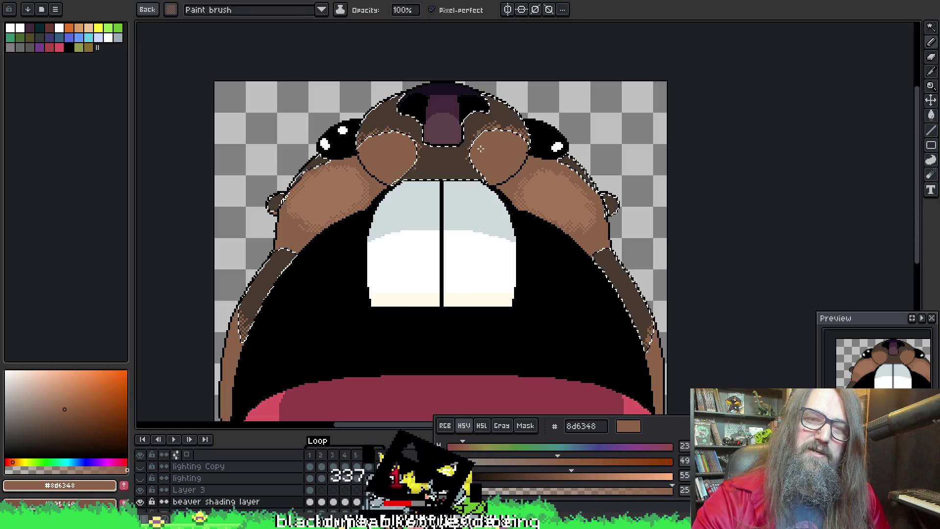
Step: Drop the cheek selection and loop the beaver animation, zooming in and out to review frames
key(ctrl+d)
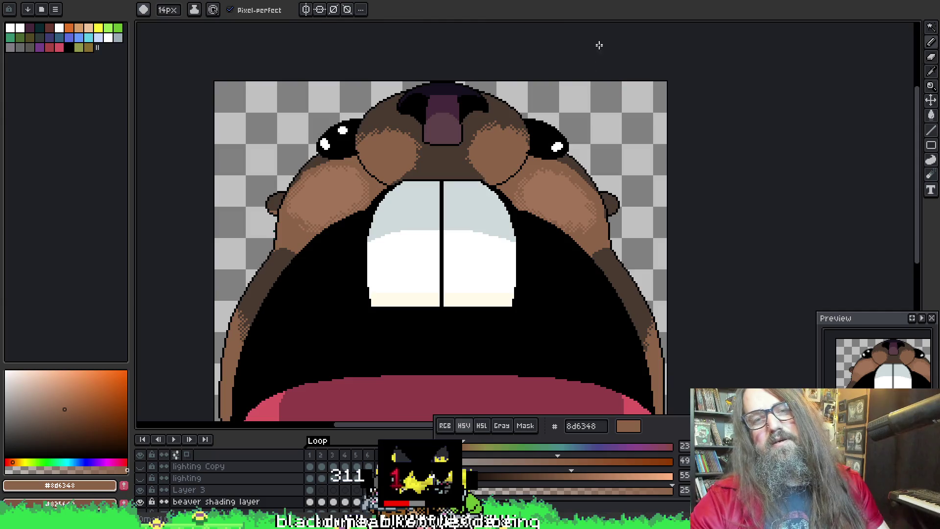
key(Return)
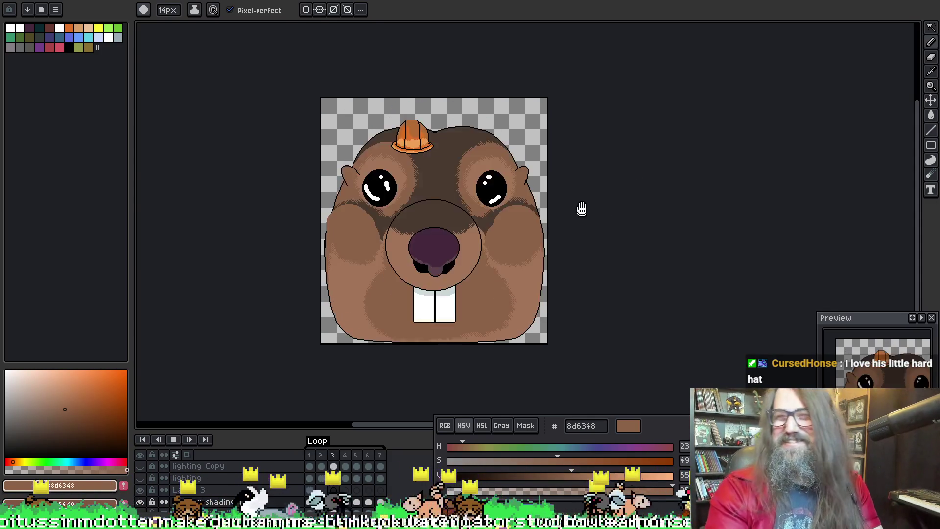
scroll(450, 225, up, 1)
scroll(490, 221, down, 1)
scroll(482, 164, up, 1)
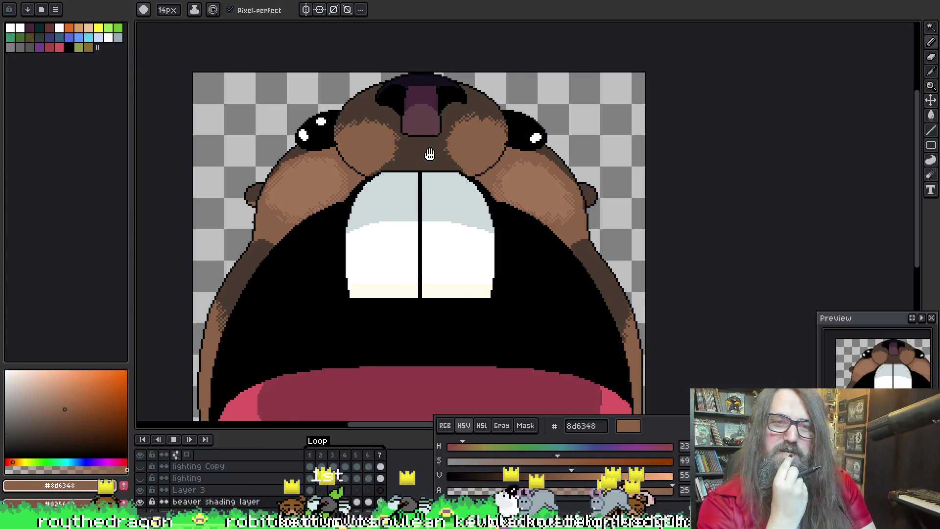
scroll(461, 195, down, 2)
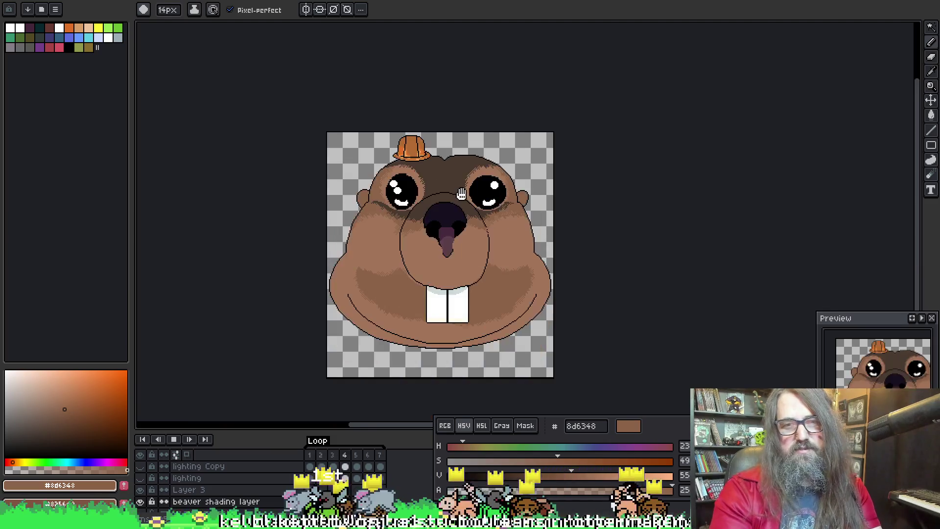
scroll(438, 204, up, 2)
scroll(447, 226, down, 2)
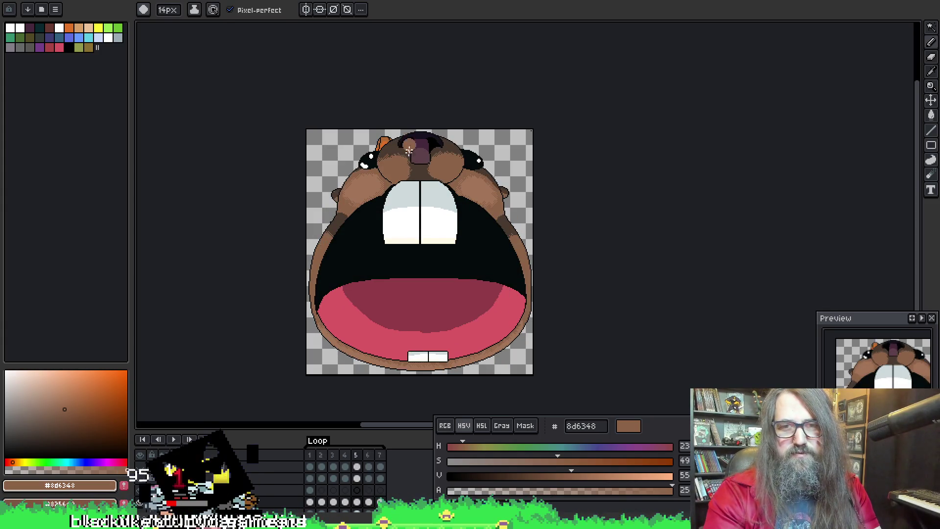
Step: Magic-wand both light cheek areas, then step back to frame 6
scroll(362, 169, up, 2)
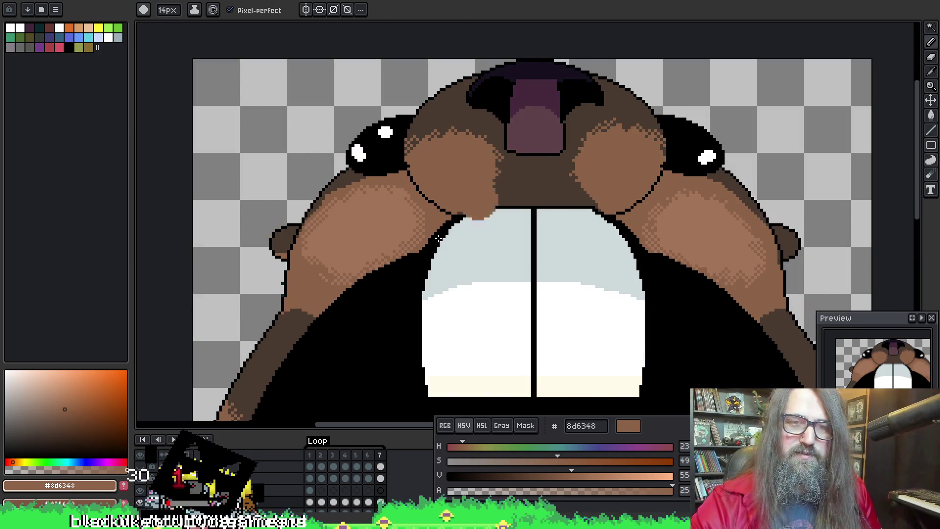
key(w)
click(361, 233)
key(b)
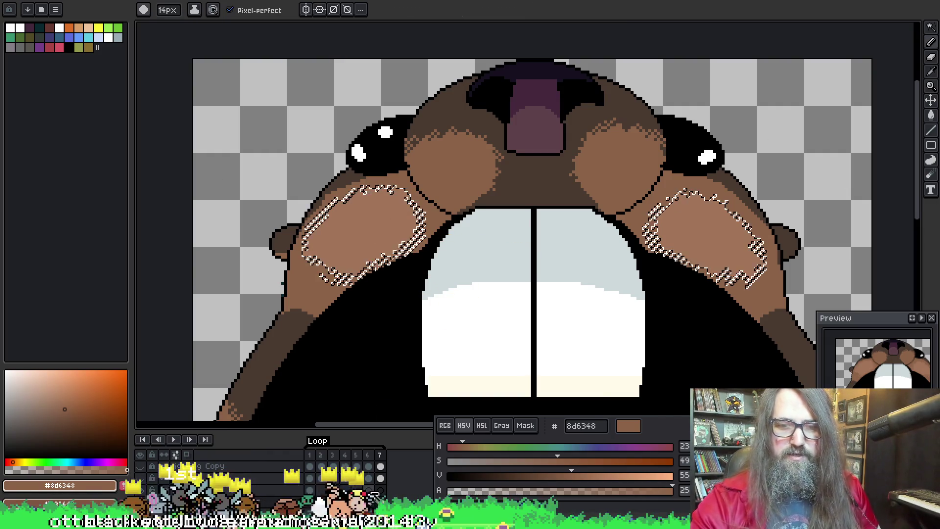
key(Left)
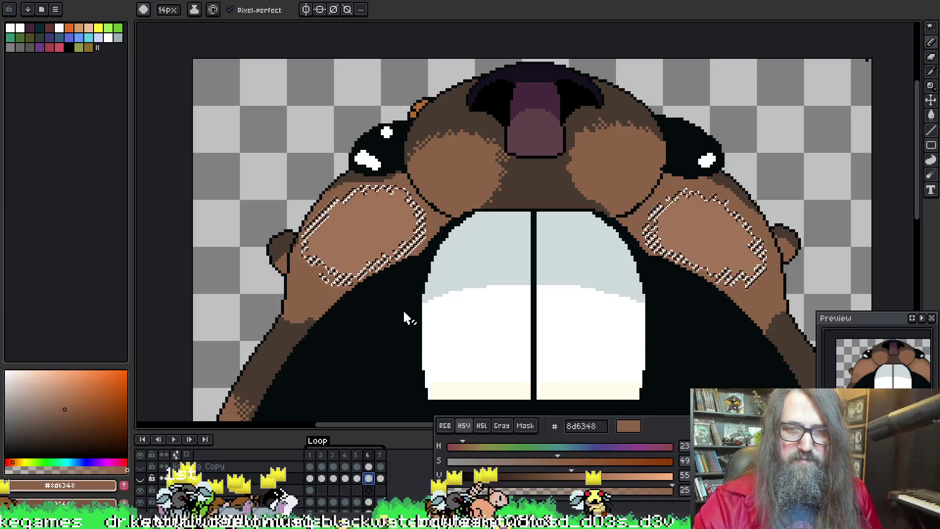
Step: Drop the selection and reselect both light cheek areas on frame 6
key(ctrl+d)
key(w)
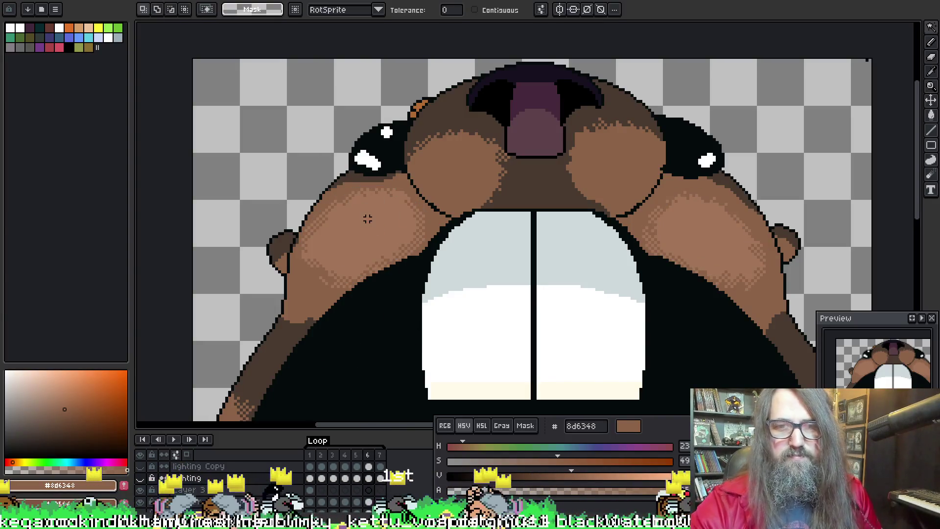
key(b)
key(w)
key(b)
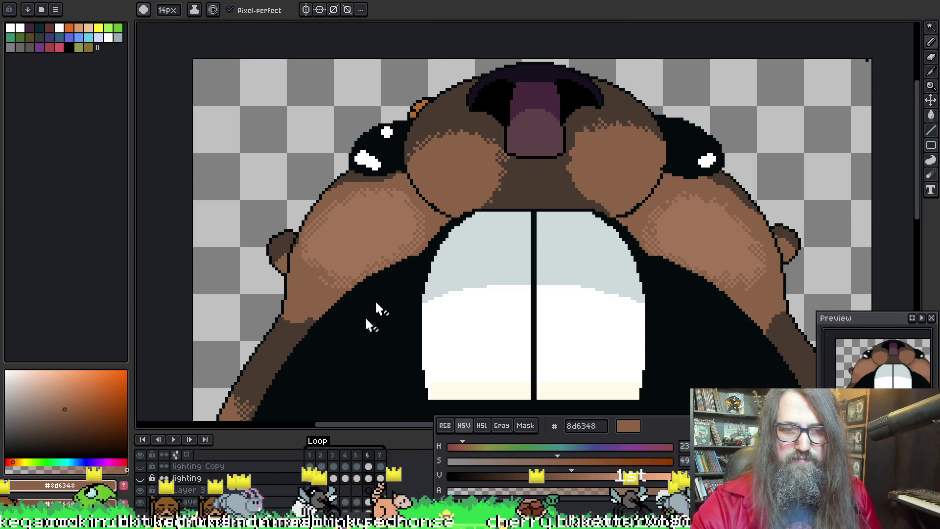
key(w)
click(369, 225)
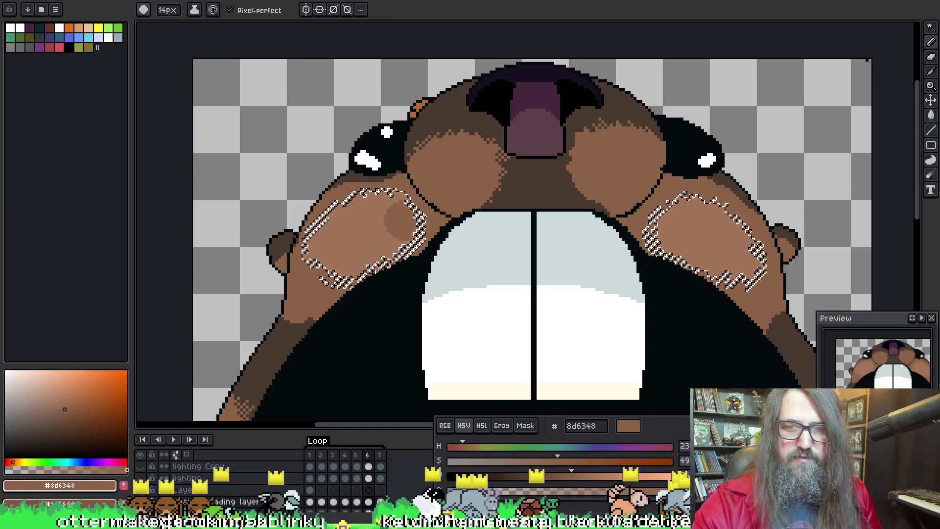
key(b)
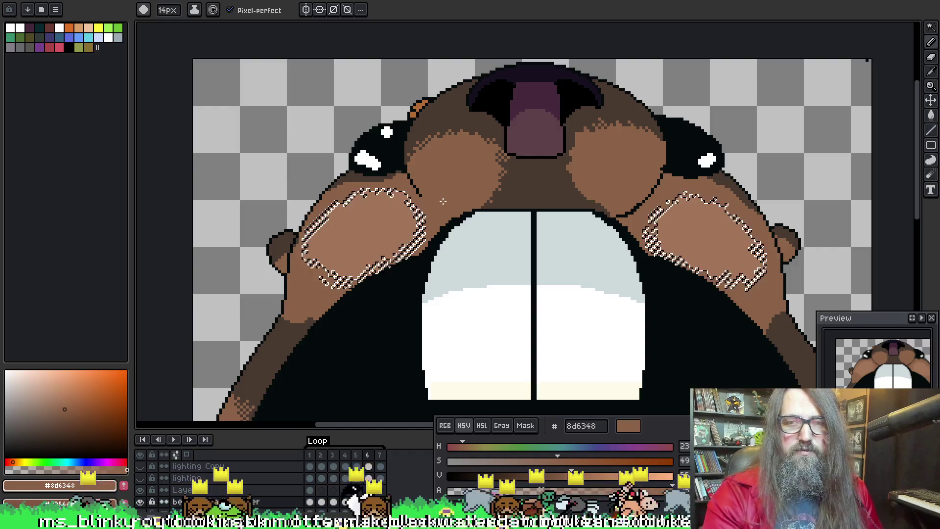
Step: Paint light brown below the left cheek, near the eye, and below the right cheek
scroll(440, 235, up, 2)
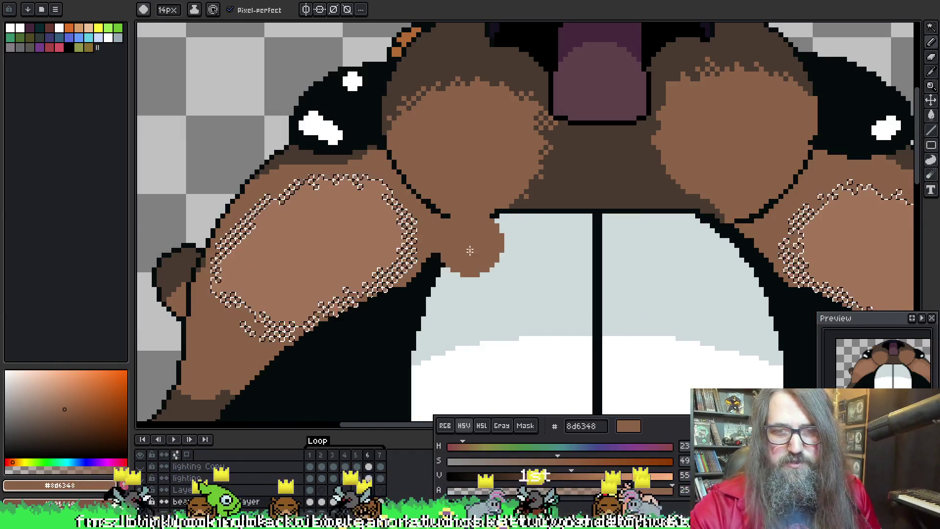
click(382, 319)
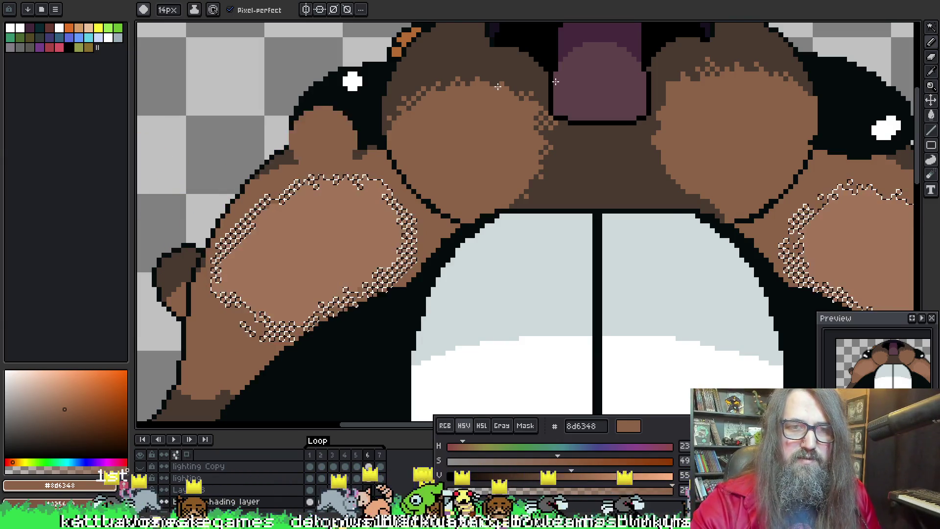
scroll(252, 196, right, 10)
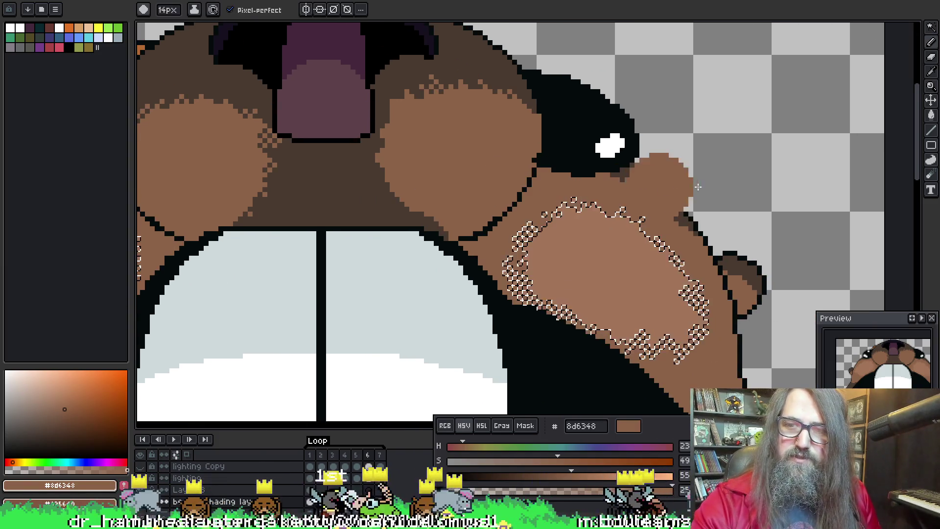
drag(538, 118, 498, 139)
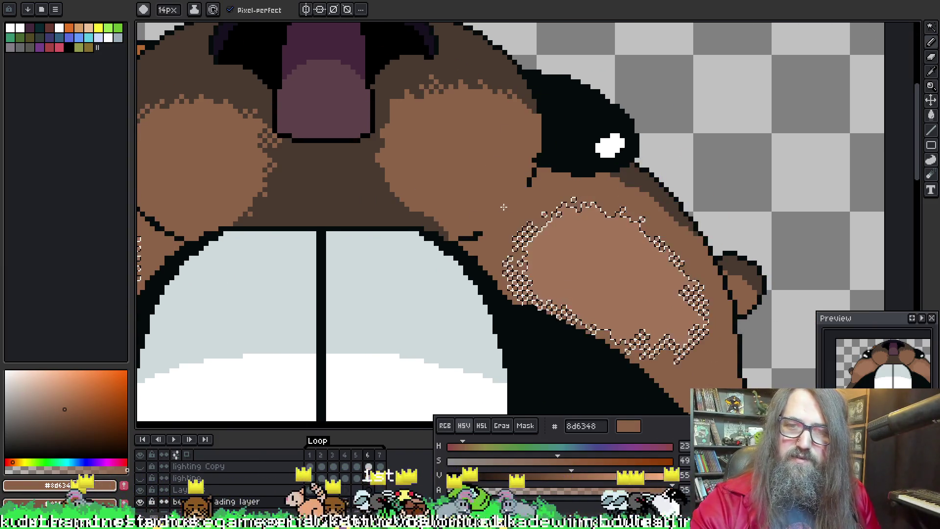
drag(666, 318, 606, 220)
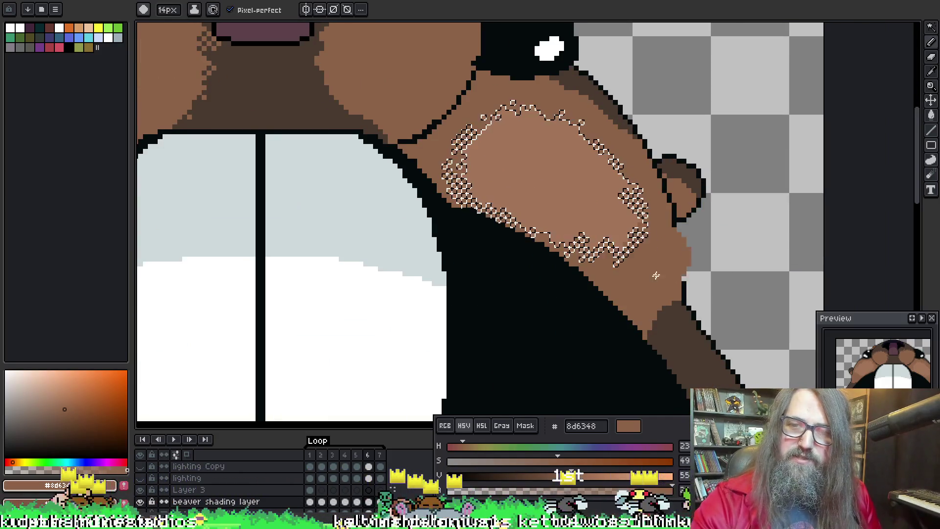
drag(622, 308, 584, 295)
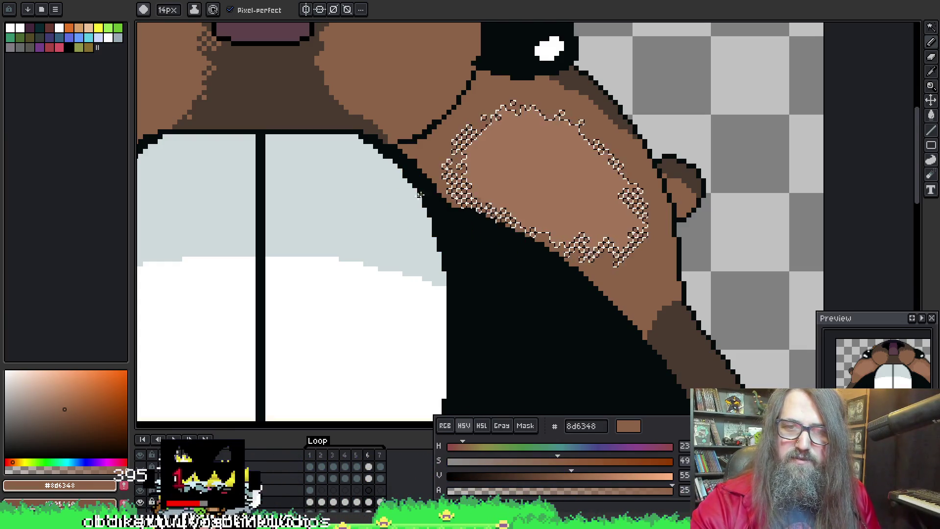
Step: Deselect, reselect both cheek areas, then undo and redo the last cheek shading change
key(ctrl+d)
scroll(453, 195, down, 2)
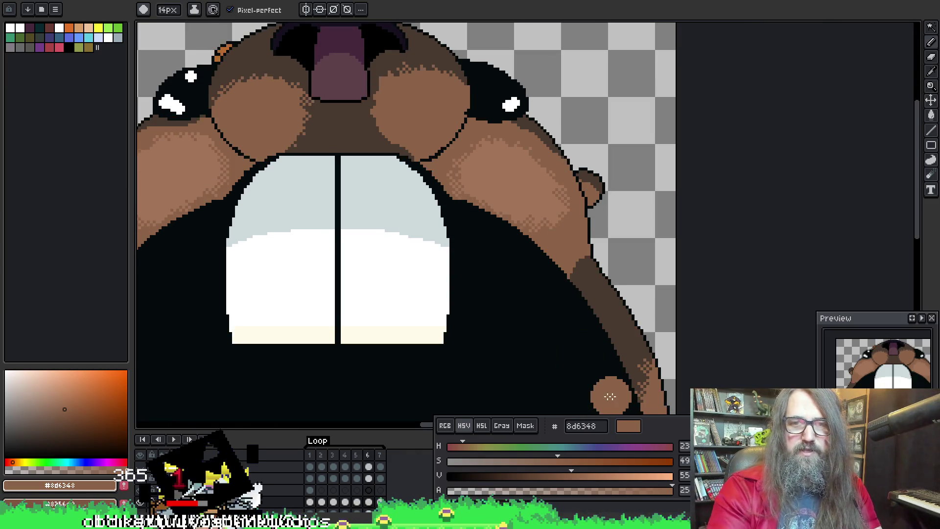
scroll(613, 397, left, 3)
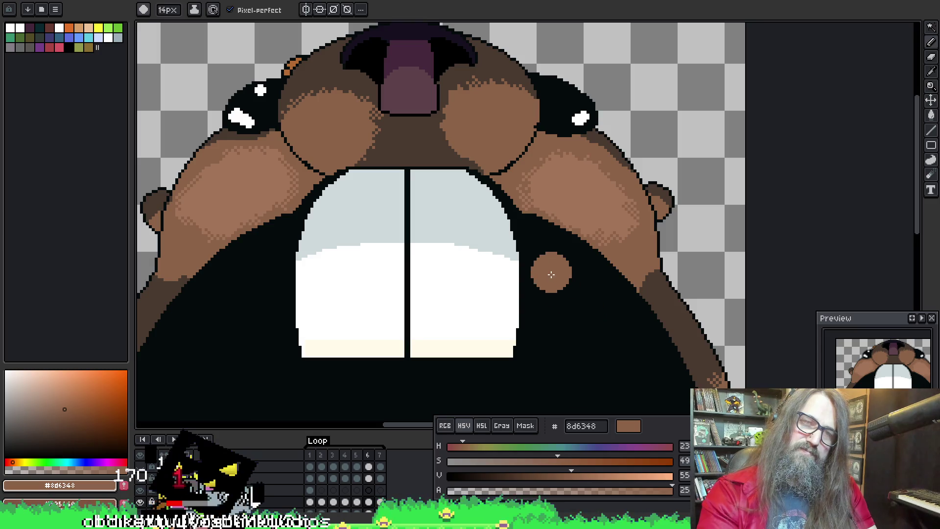
key(w)
click(570, 204)
key(b)
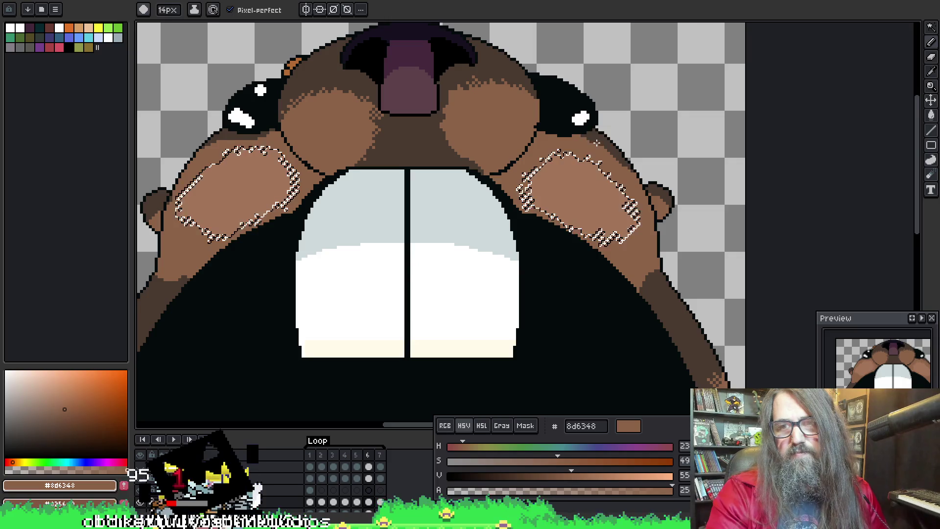
key(ctrl+d)
key(ctrl+z)
key(ctrl+y)
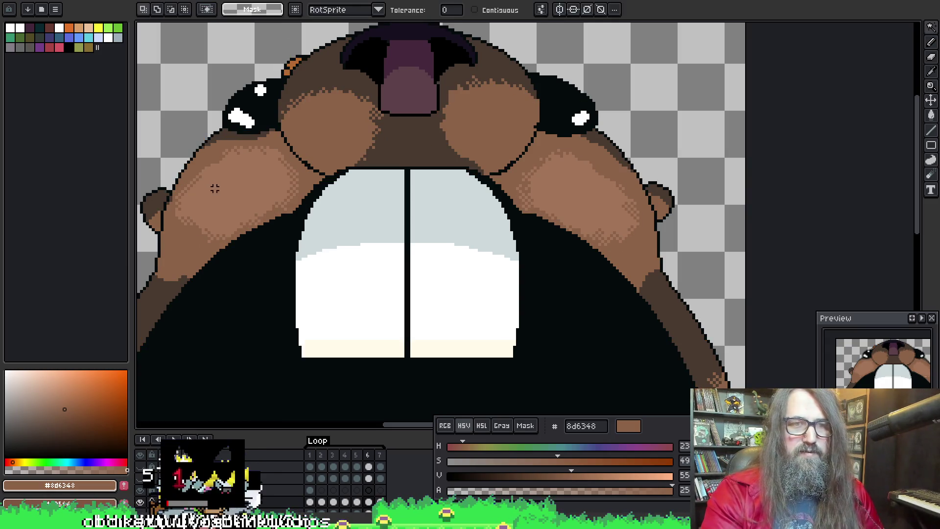
Step: Reselect then drop the cheek selection, and loop the animation from frame 5 with the sprite centred
key(ctrl+shift+d)
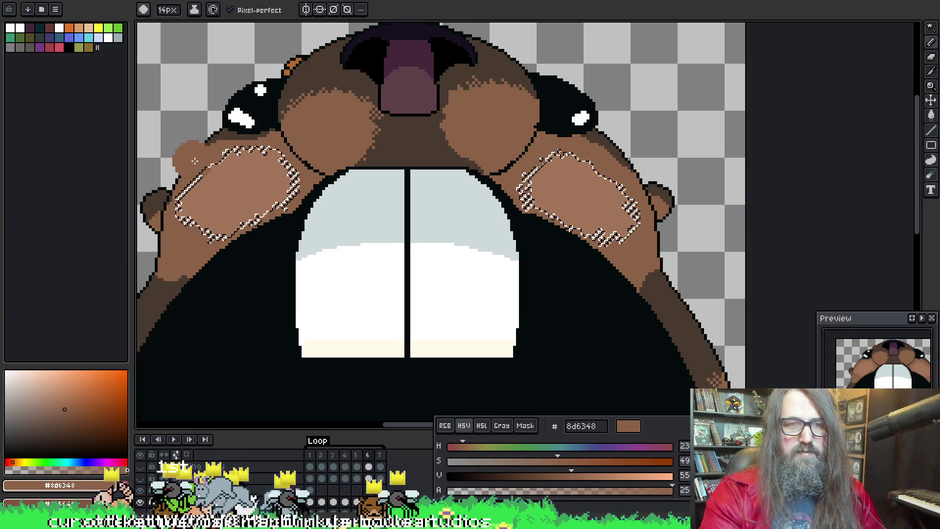
key(ctrl+d)
key(Left)
key(Return)
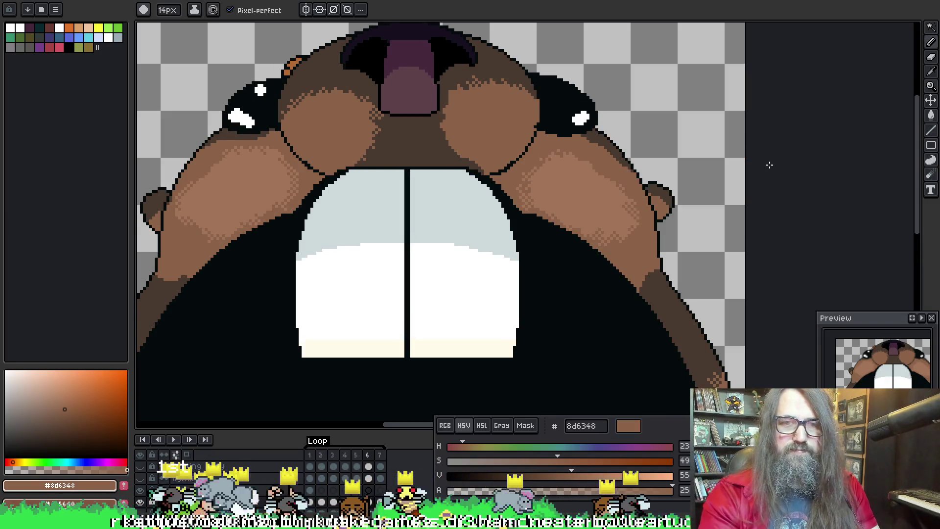
scroll(768, 163, down, 3)
drag(636, 328, 431, 263)
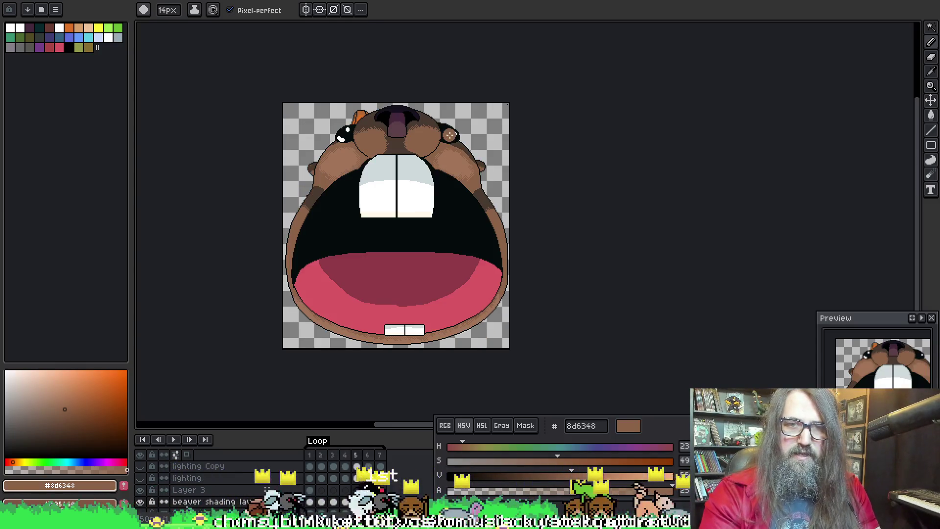
Step: Stop playback on the open-mouth frame, undo the latest cheek shading, and leave the cheeks deselected
key(Return)
scroll(342, 147, up, 3)
key(ctrl+z)
key(ctrl+z)
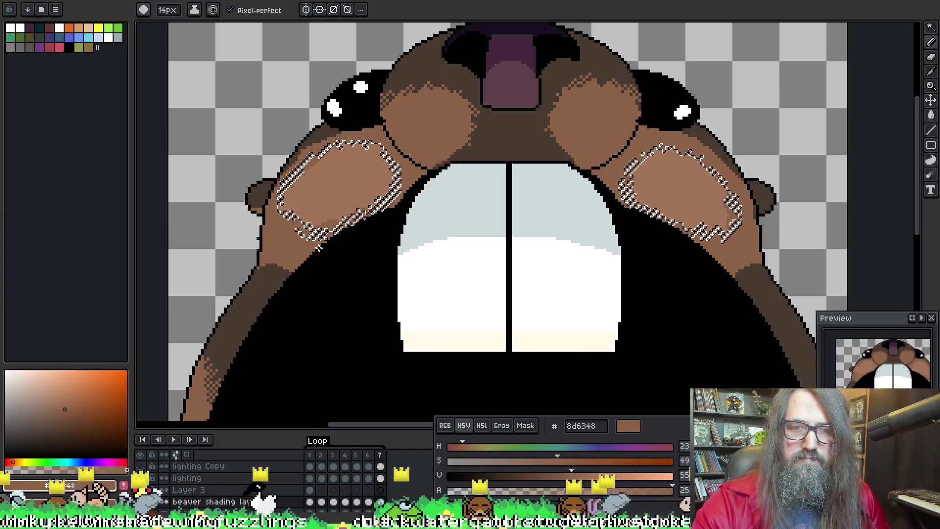
key(ctrl+d)
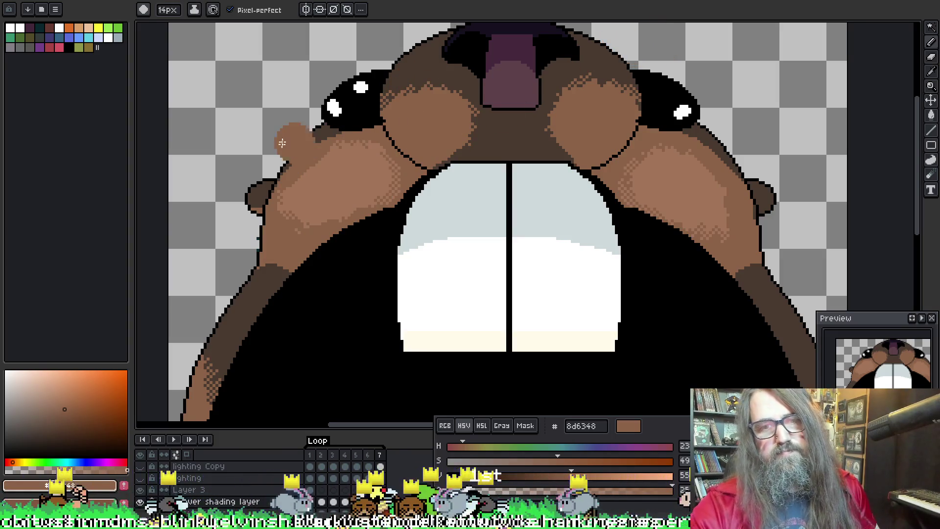
key(ctrl+z)
key(b)
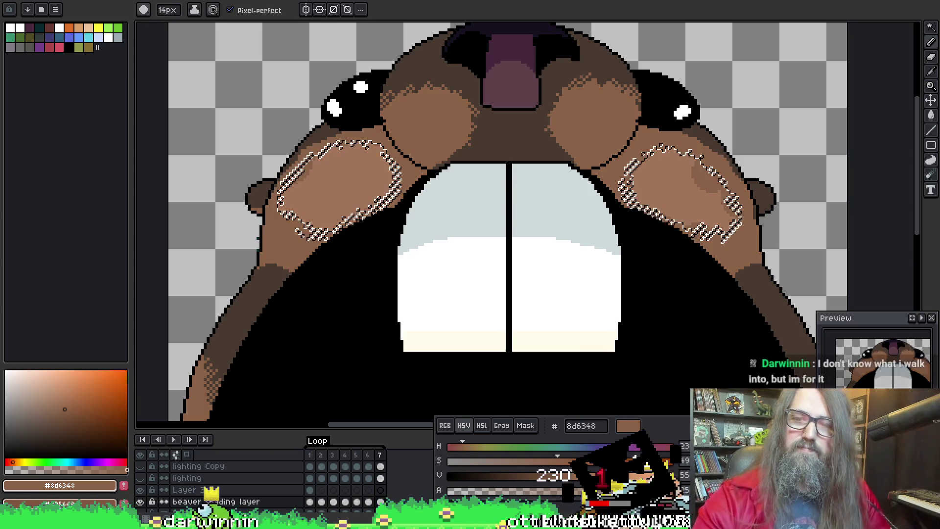
key(ctrl+d)
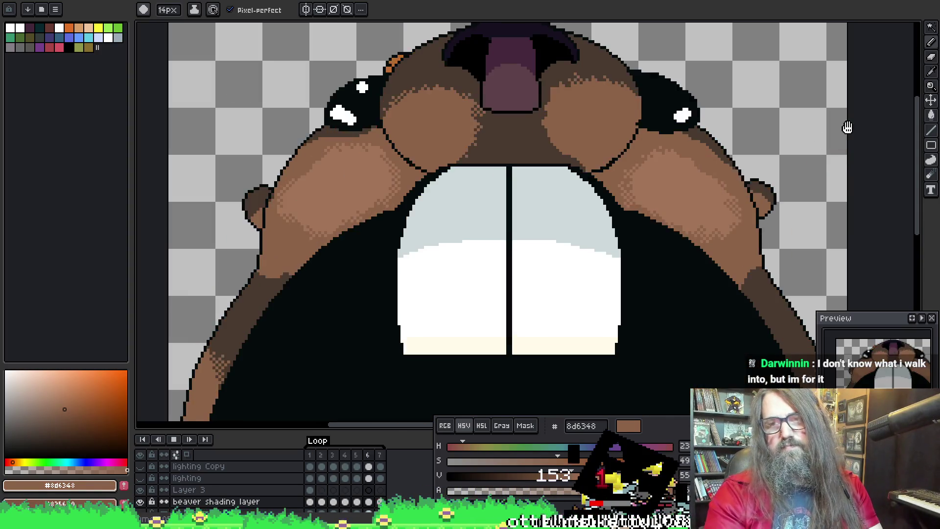
Step: Zoom out to the whole frame, reselect both cheek areas, and save the animation with Ctrl+S
scroll(845, 129, down, 2)
mouse_move(824, 154)
mouse_down()
mouse_move(608, 188)
mouse_move(617, 196)
mouse_up()
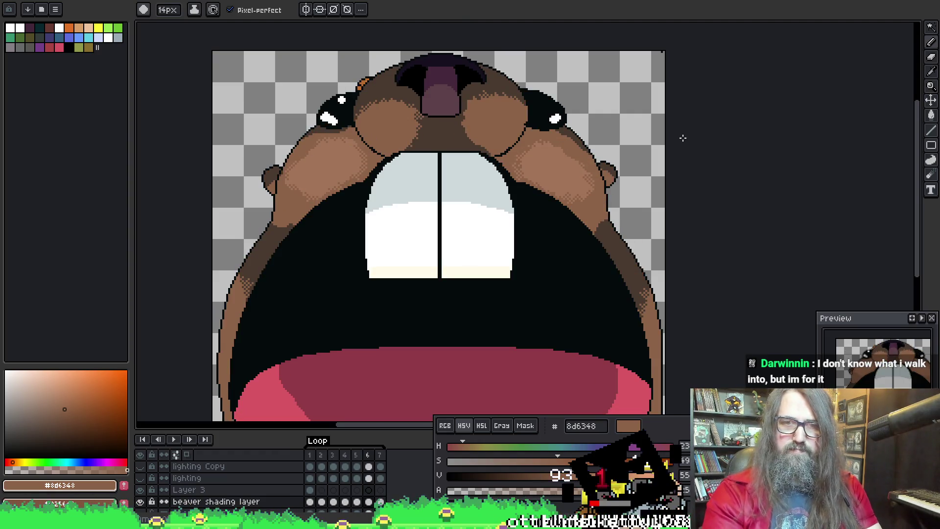
key(ctrl+shift+d)
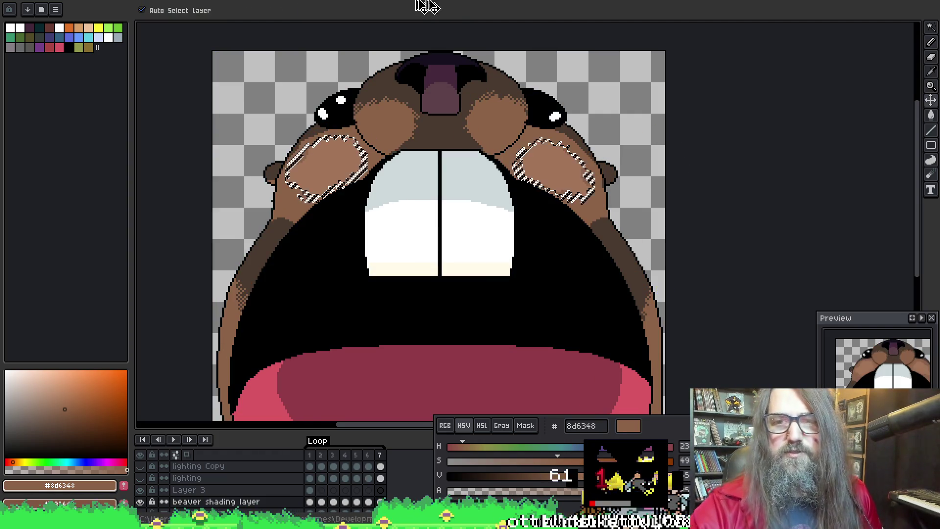
scroll(218, 74, up, 2)
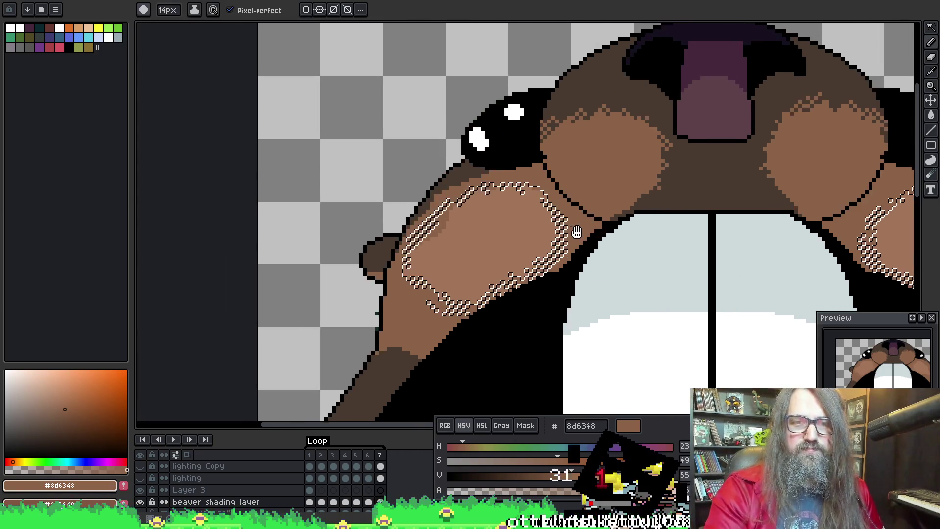
key(v)
scroll(426, 215, down, 1)
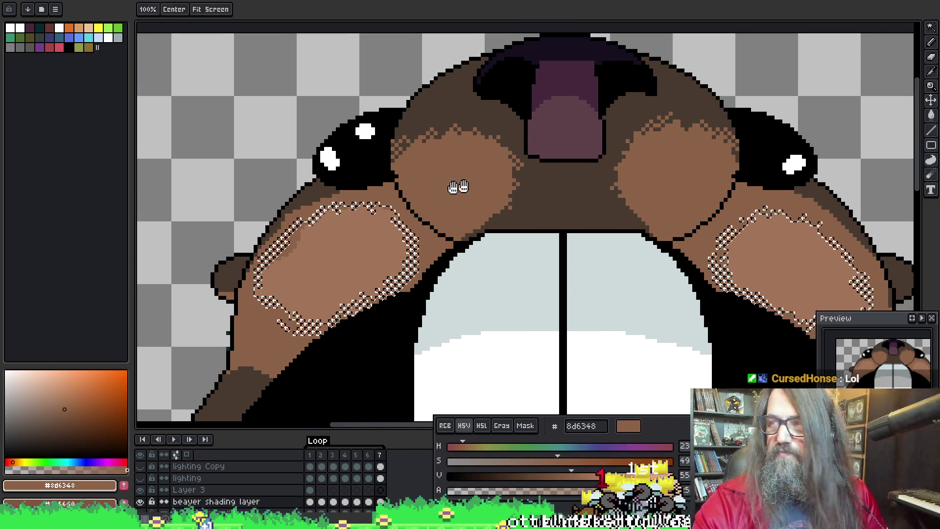
scroll(451, 184, up, 1)
key(b)
scroll(509, 205, right, 2)
key(ctrl+s)
Step: Undo a stray brown dab between the muzzle cheeks and clear the cheek selection
scroll(450, 147, left, 4)
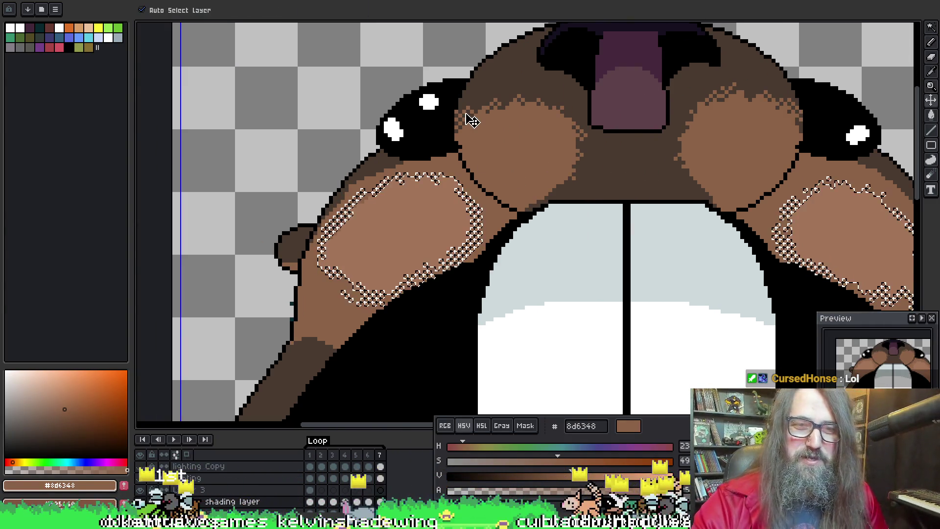
mouse_move(625, 200)
mouse_down()
mouse_move(602, 197)
mouse_move(607, 210)
mouse_up()
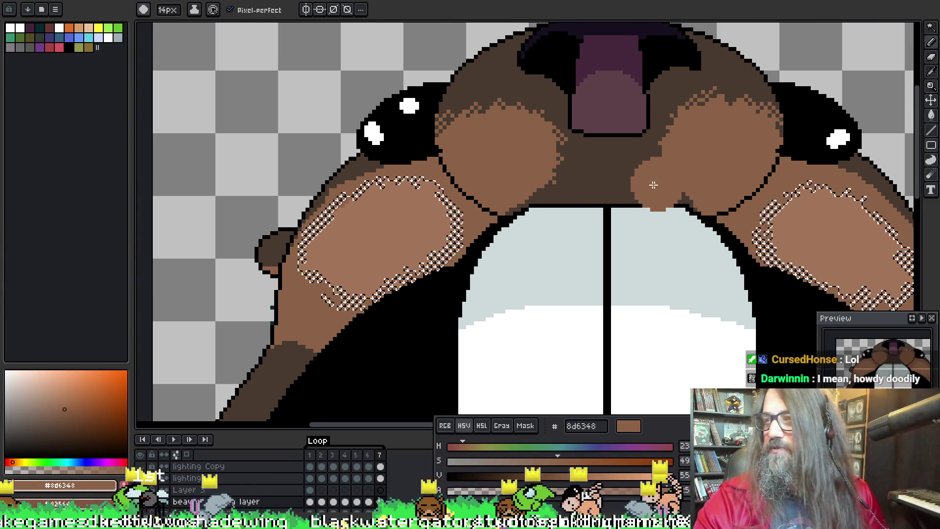
click(613, 189)
key(ctrl+z)
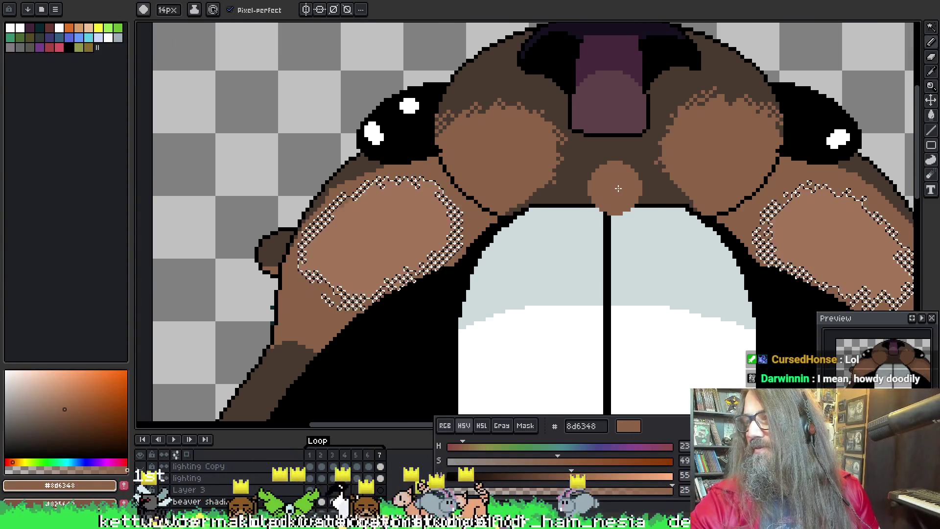
key(v)
scroll(489, 186, left, 1)
key(ctrl+d)
Step: Go back a frame and paint a brown dab beside the left eye with the 14px brush
key(b)
key(w)
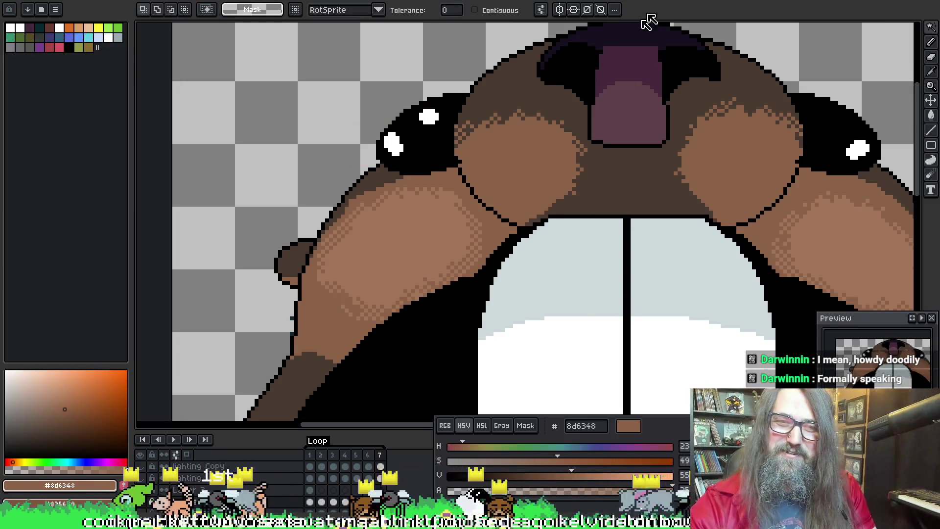
key(Left)
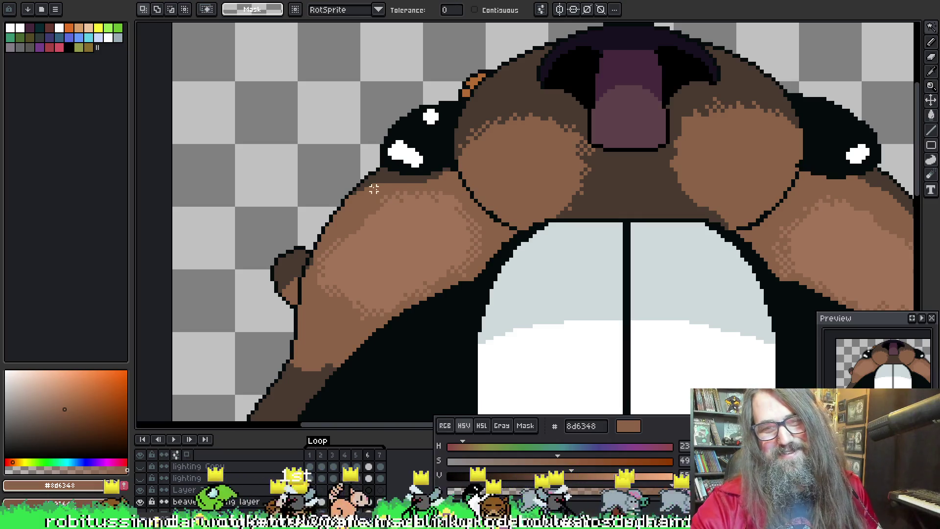
key(b)
click(425, 158)
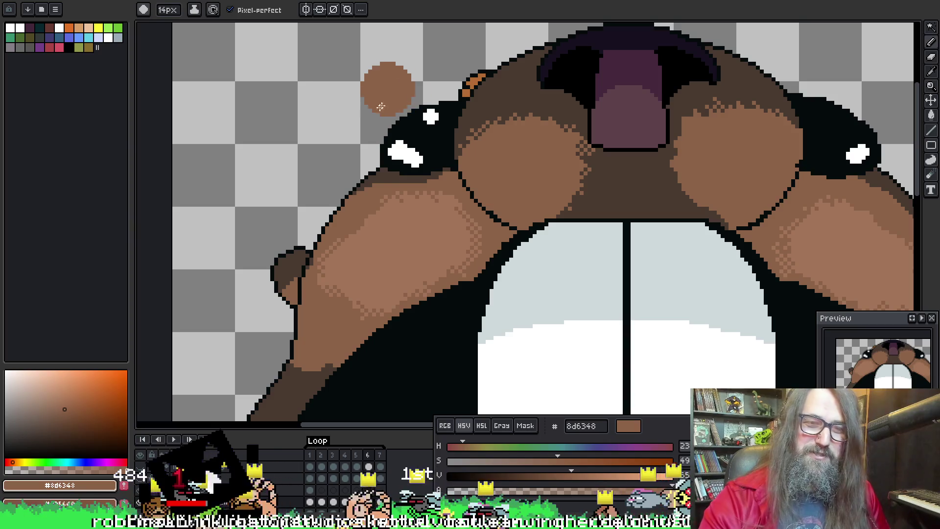
key(w)
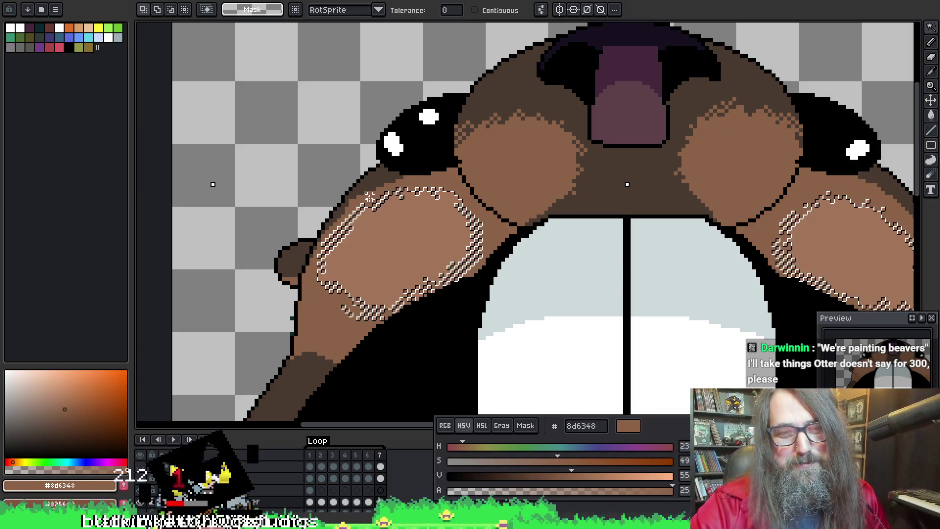
Step: Cover the outline between the left eye and cheek in brown, then flip the frame horizontally
key(i)
key(b)
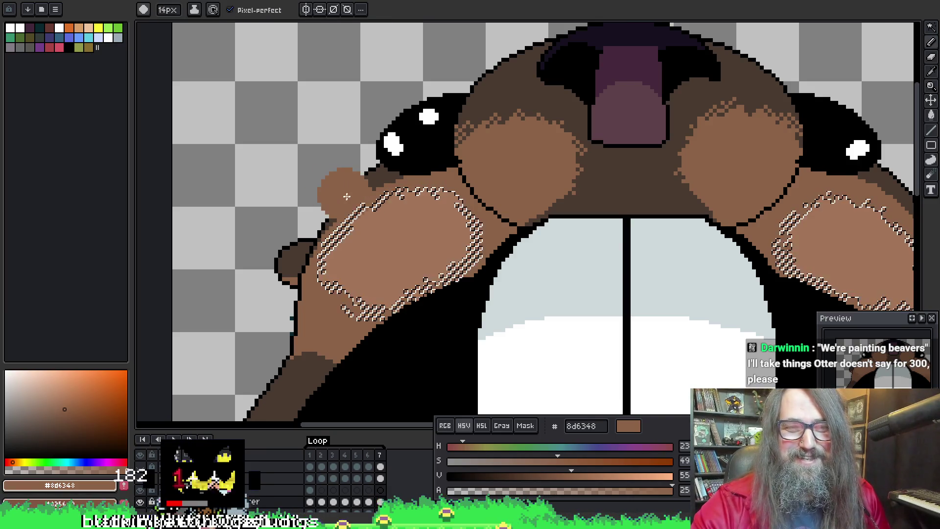
drag(346, 202, 347, 200)
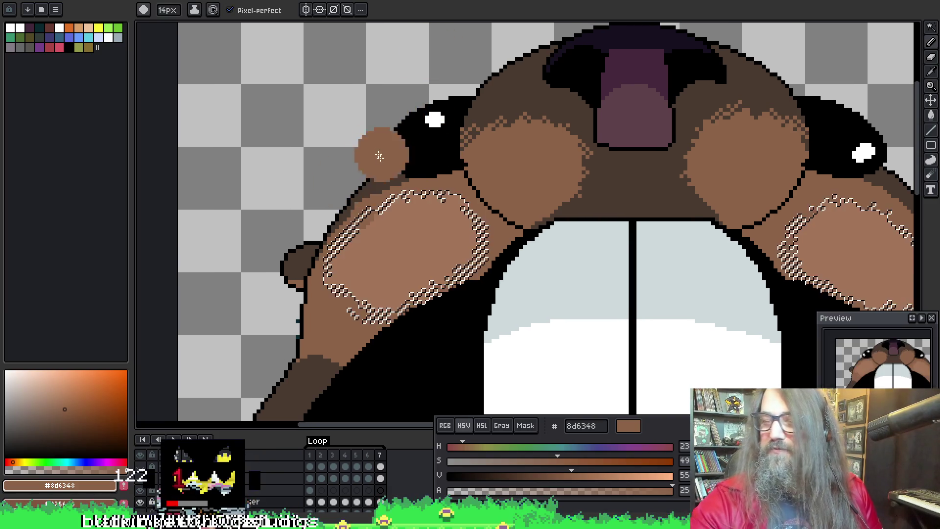
click(386, 181)
drag(400, 180, 454, 168)
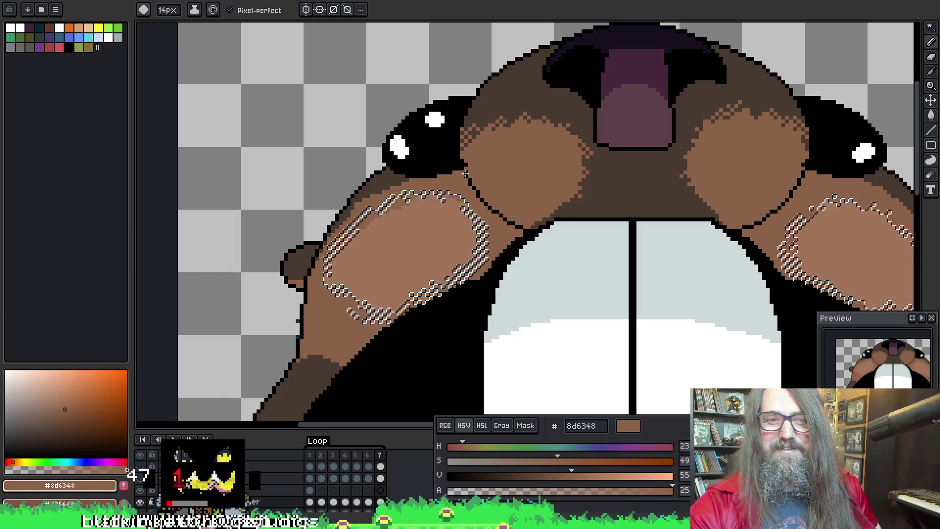
click(293, 205)
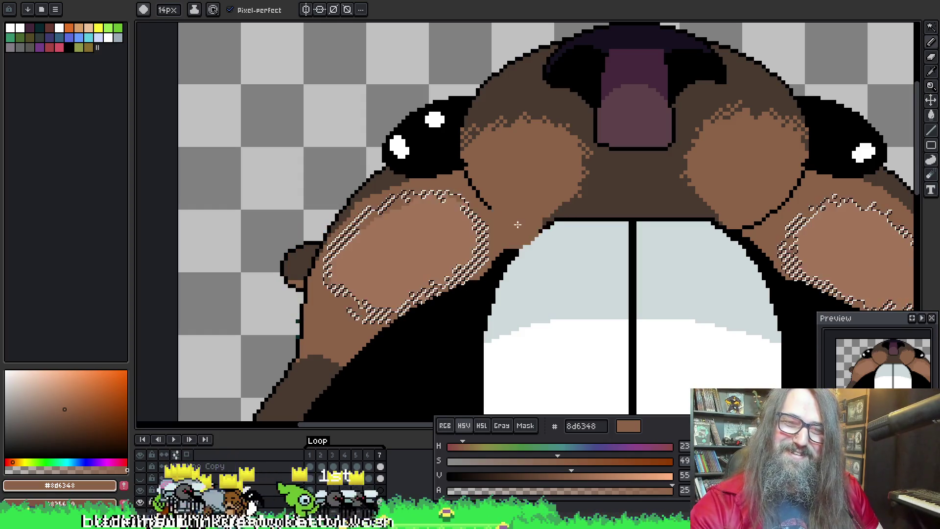
key(shift+h)
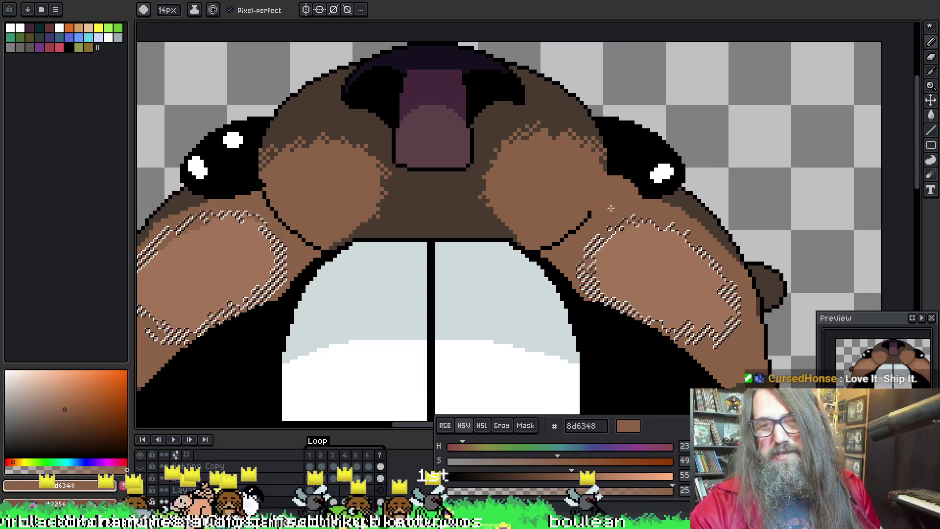
Step: Undo the brown over the cheek outline and toggle the cheek selection off and back on
key(ctrl+z)
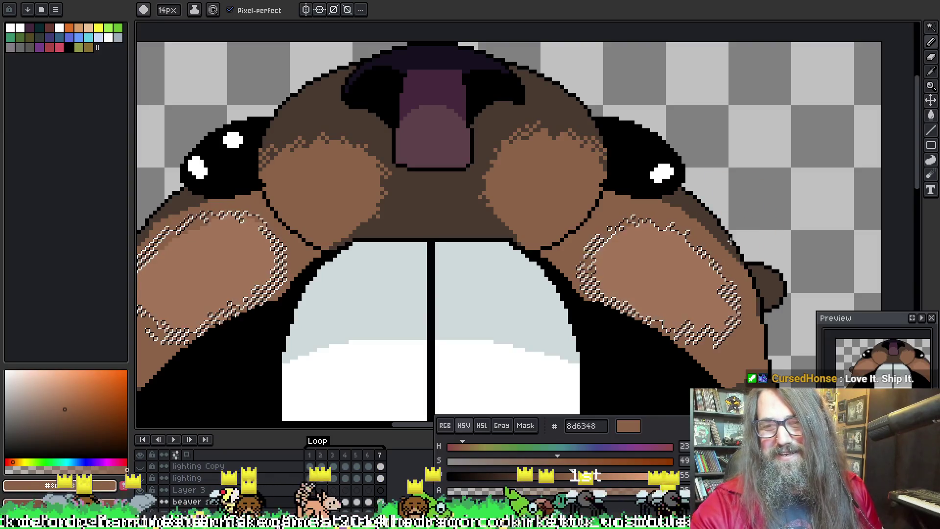
scroll(734, 225, down, 2)
key(ctrl+d)
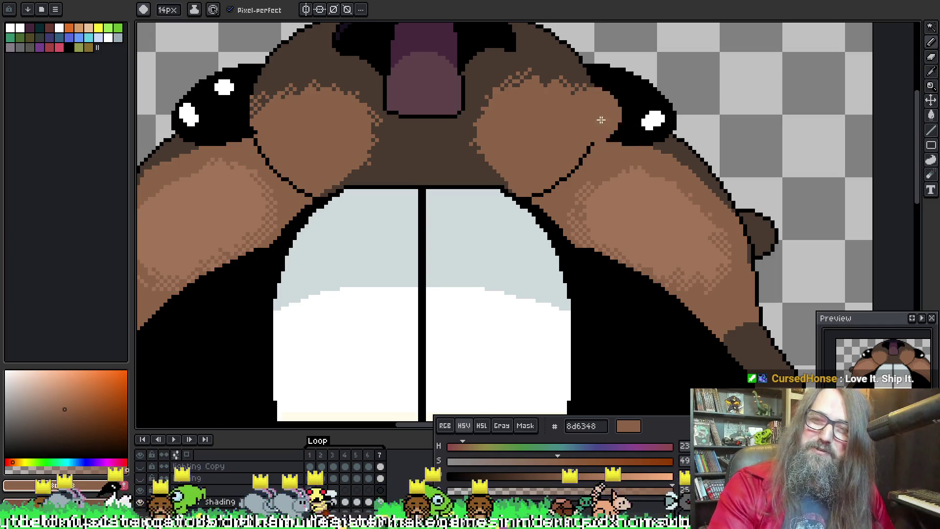
key(ctrl+shift+d)
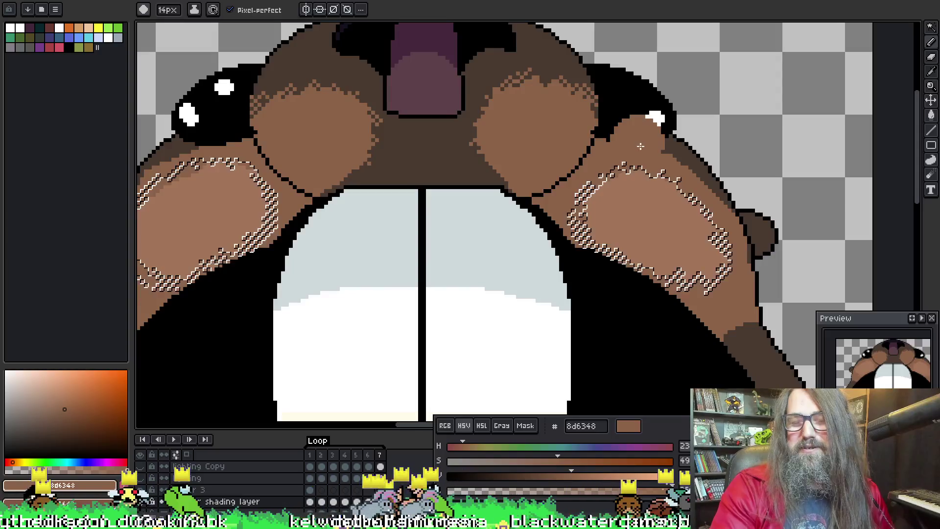
key(ctrl+d)
scroll(702, 135, down, 1)
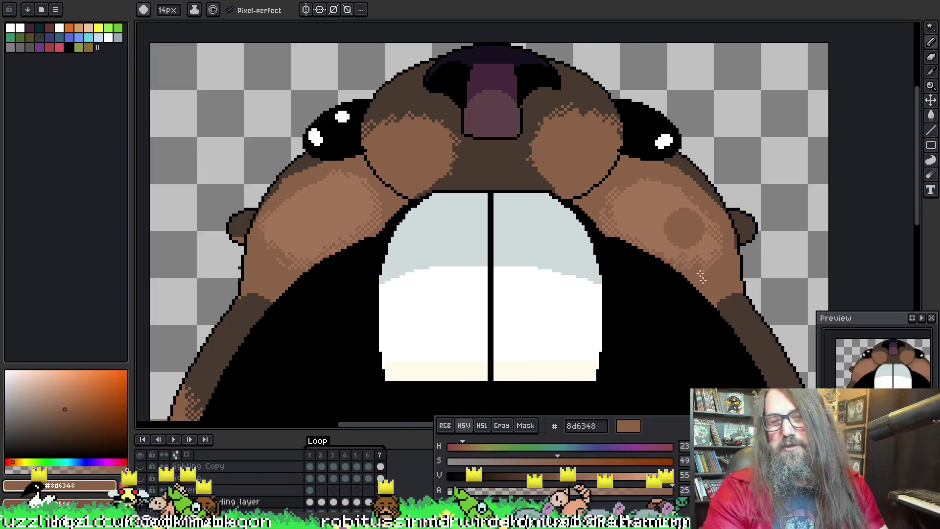
key(ctrl+shift+d)
Step: Undo a stray brown dab over the right eye, then play the beaver animation
scroll(658, 175, up, 3)
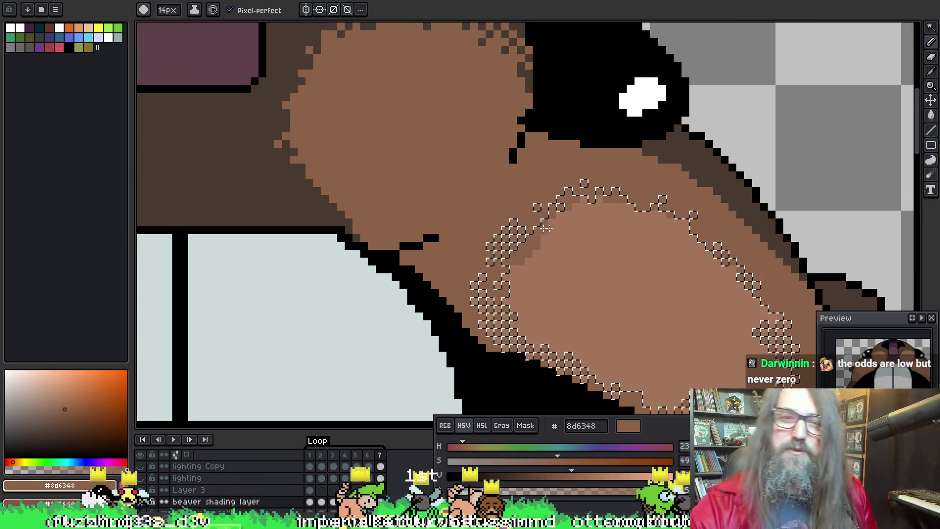
drag(587, 197, 484, 210)
key(m)
key(b)
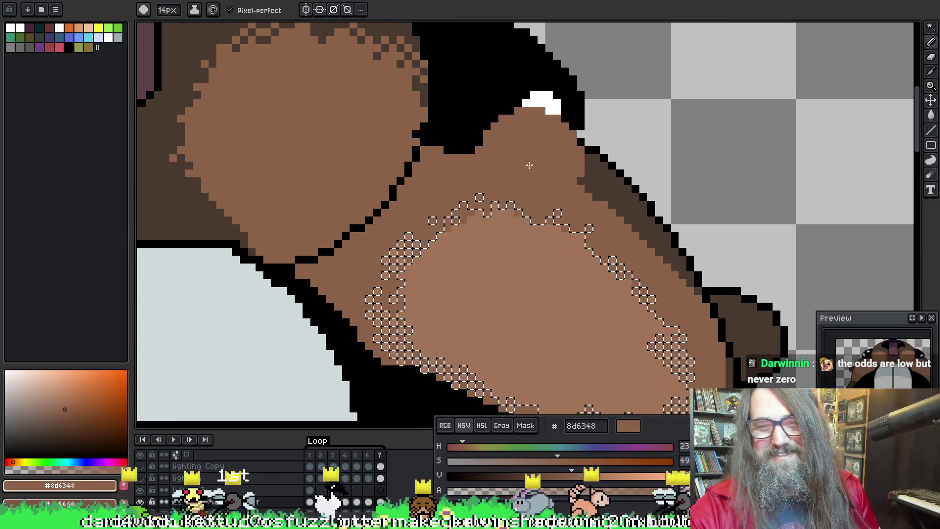
click(569, 134)
key(ctrl+z)
scroll(569, 134, down, 4)
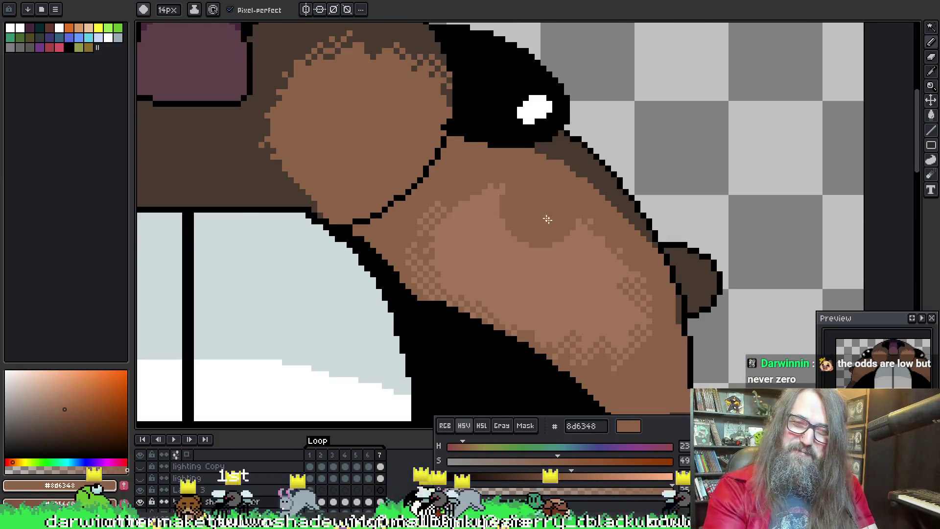
key(Return)
scroll(612, 253, down, 2)
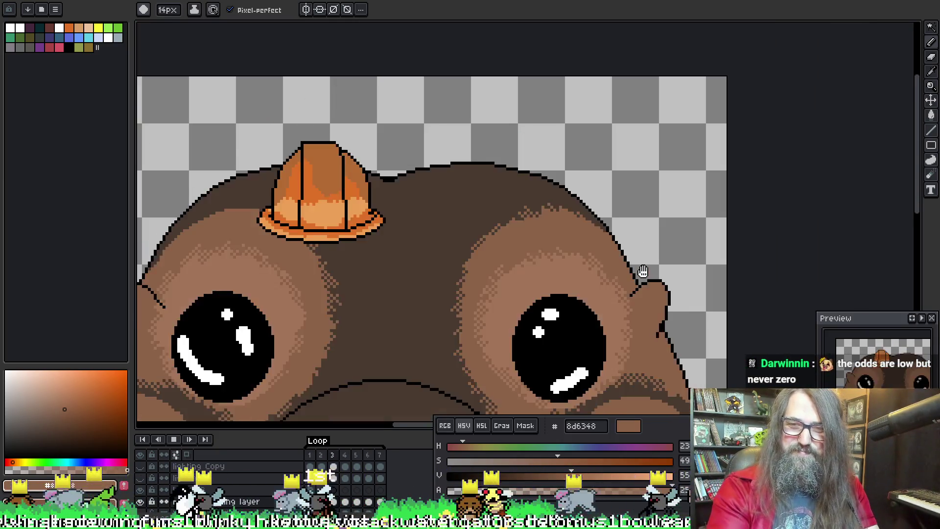
scroll(651, 330, down, 1)
scroll(645, 336, down, 2)
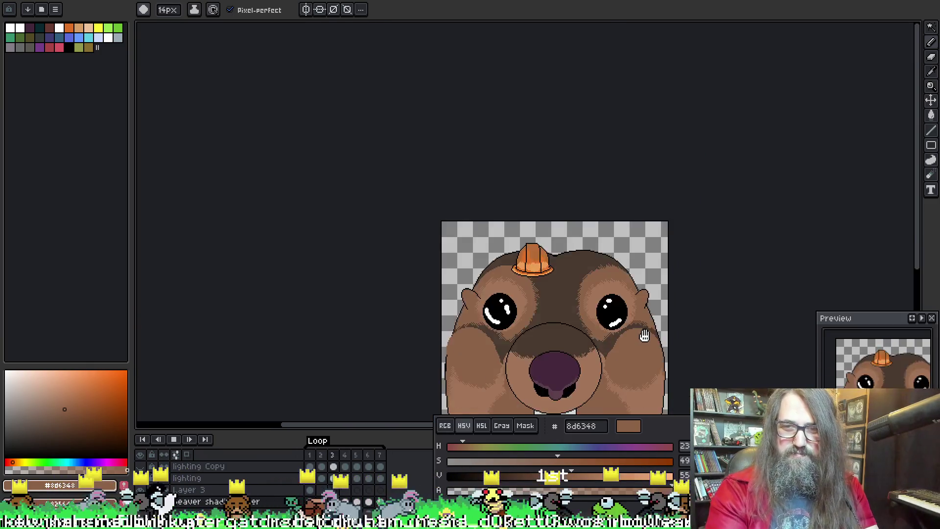
scroll(631, 218, up, 2)
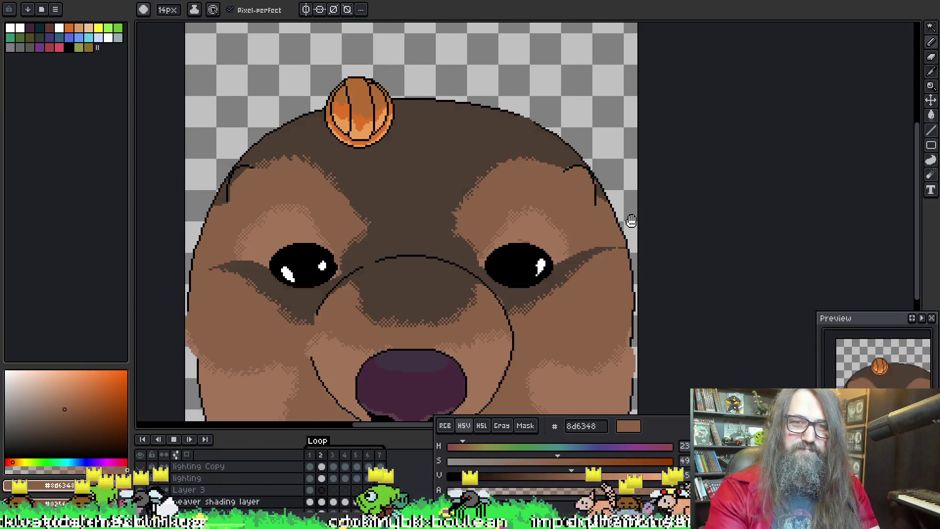
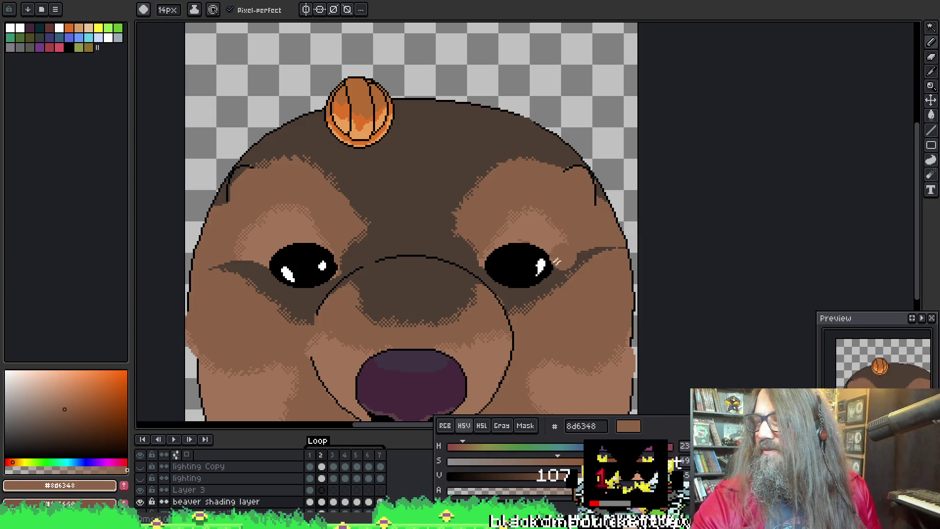
Step: Switch to the Magic Wand tool and play the beaver animation to check every frame
key(w)
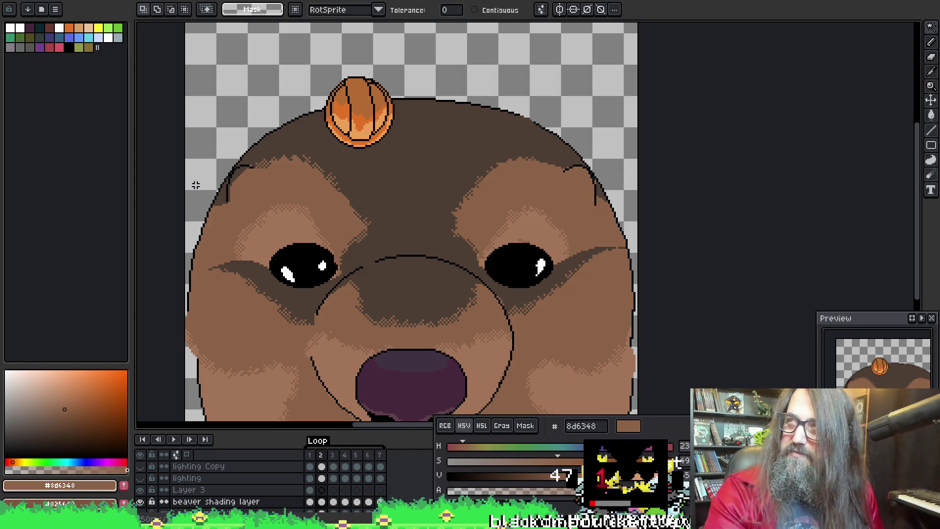
scroll(386, 308, down, 2)
scroll(380, 307, up, 2)
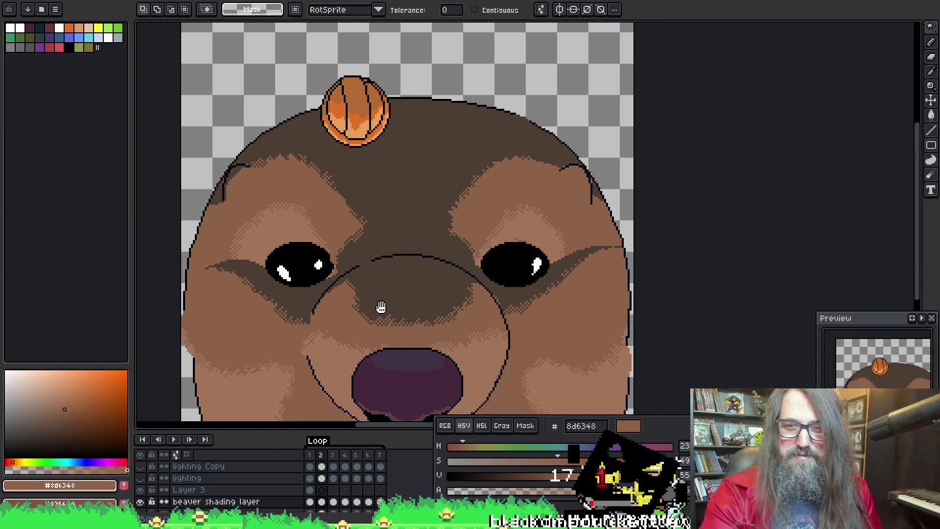
key(Return)
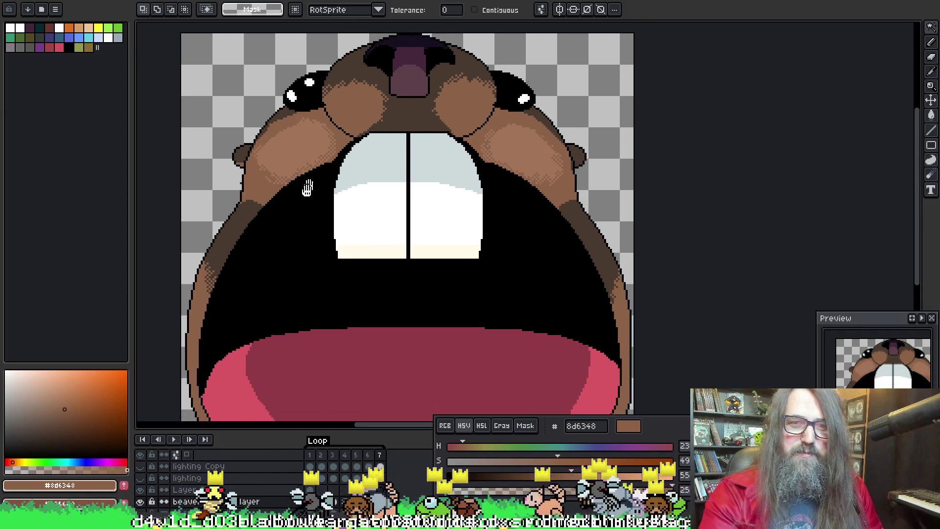
scroll(207, 230, up, 3)
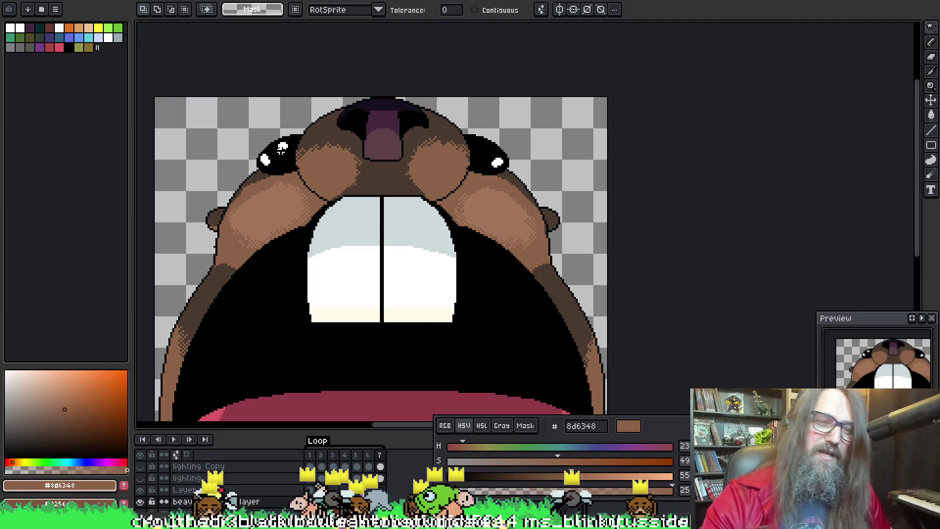
Step: Magic-wand select the light cheek shading, return to the pencil, and zoom in on the cheeks
click(278, 211)
key(b)
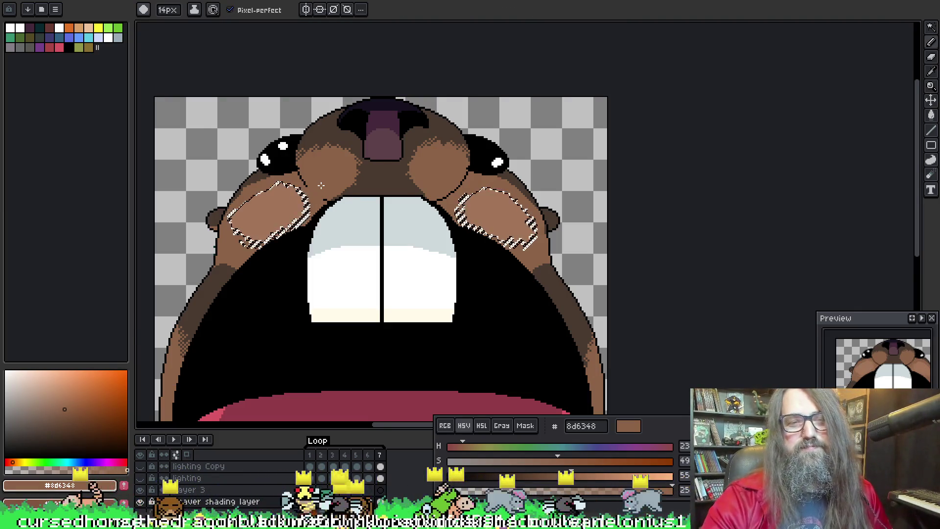
scroll(321, 182, up, 2)
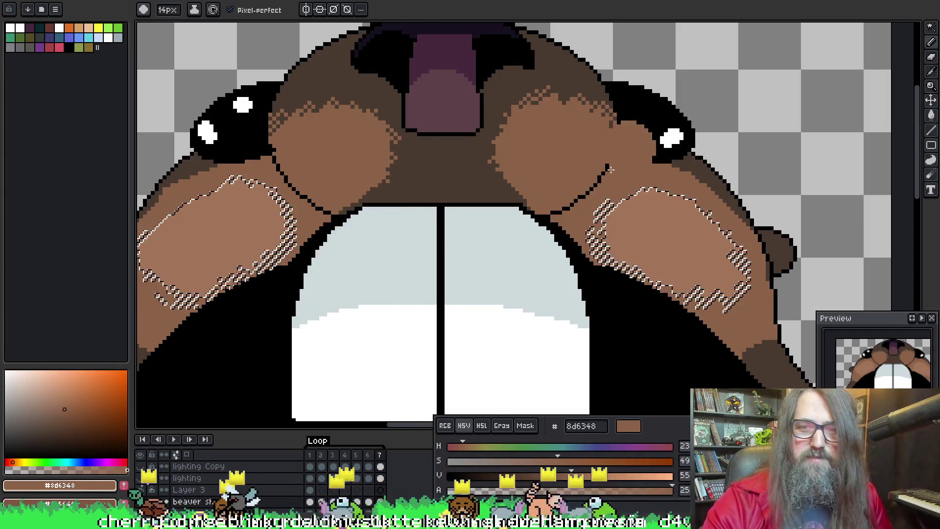
scroll(667, 300, up, 1)
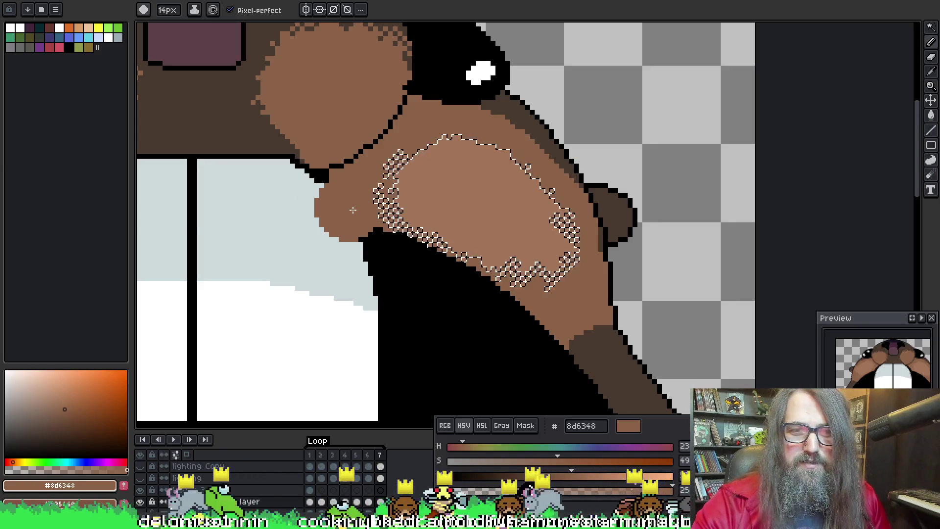
scroll(327, 279, up, 1)
scroll(325, 277, up, 1)
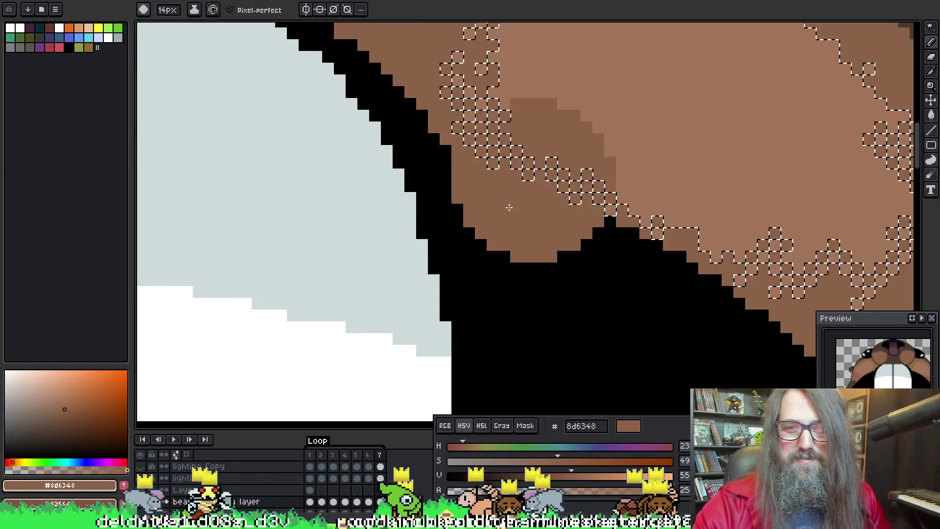
drag(474, 260, 377, 237)
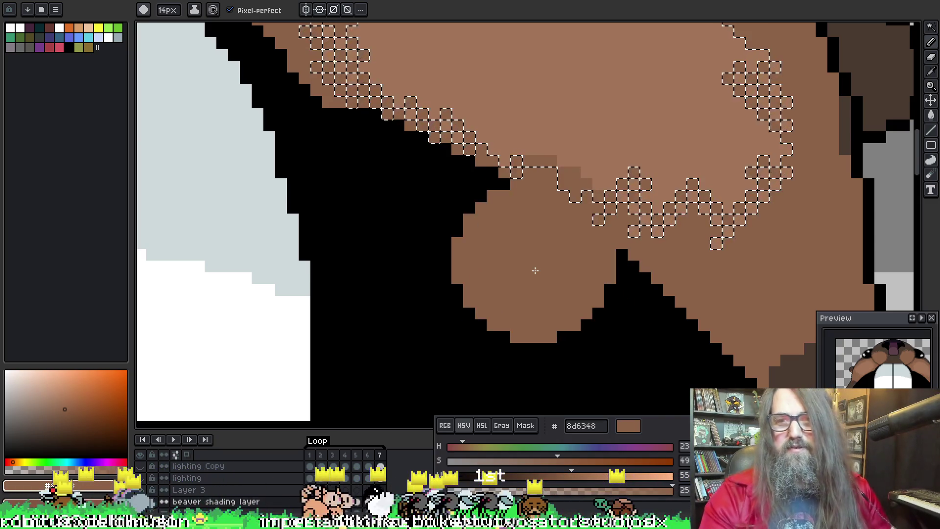
scroll(545, 268, down, 3)
scroll(479, 298, down, 5)
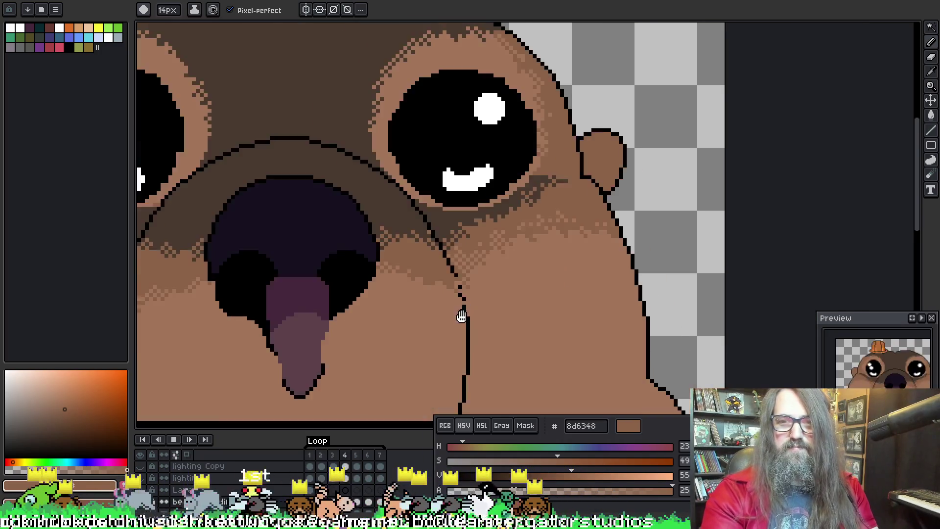
scroll(522, 275, up, 2)
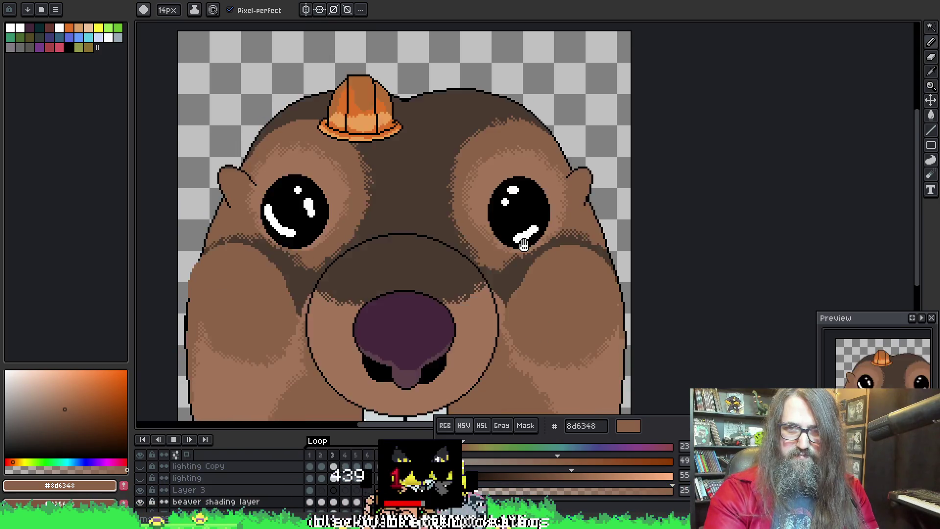
scroll(524, 245, down, 1)
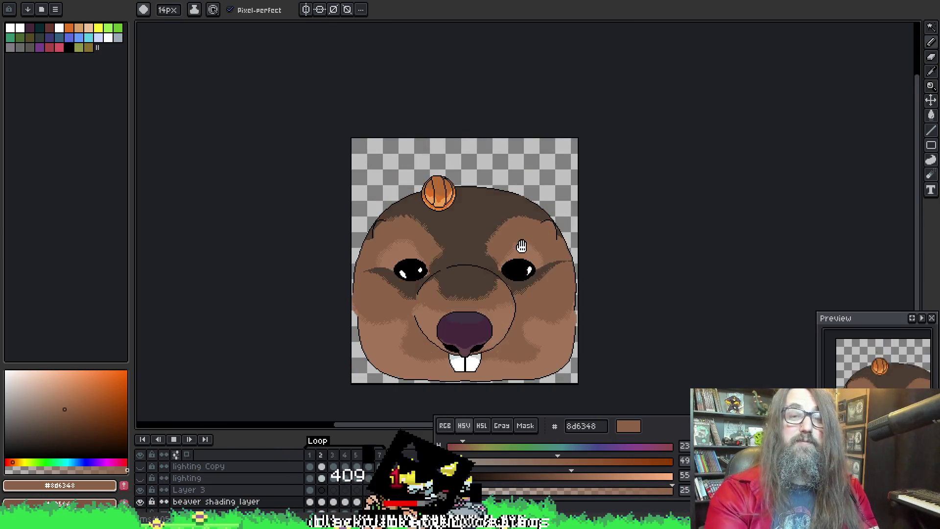
scroll(525, 251, down, 1)
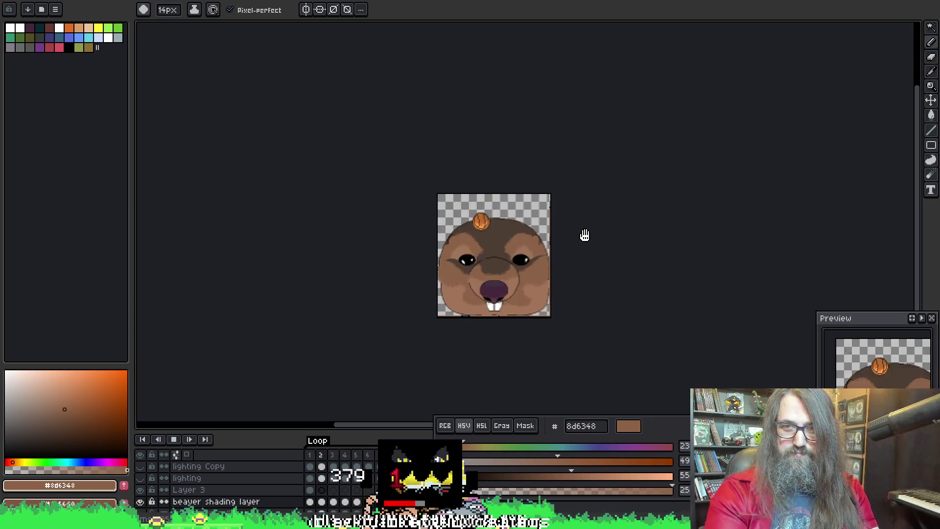
scroll(585, 234, up, 1)
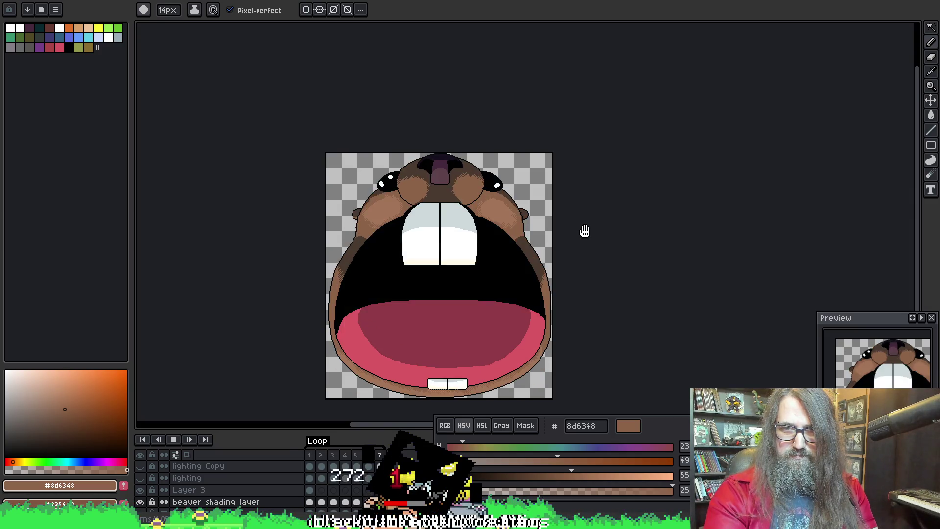
scroll(585, 231, up, 1)
scroll(736, 147, up, 1)
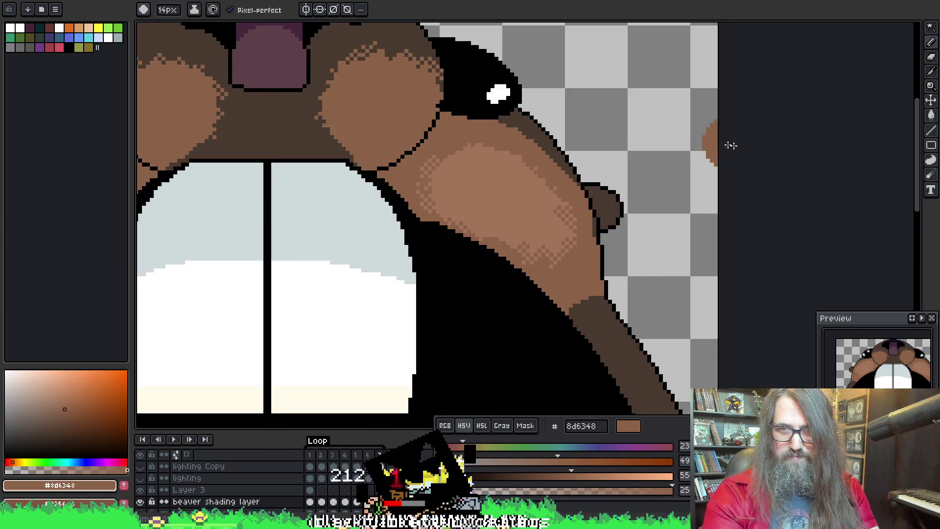
scroll(513, 206, up, 1)
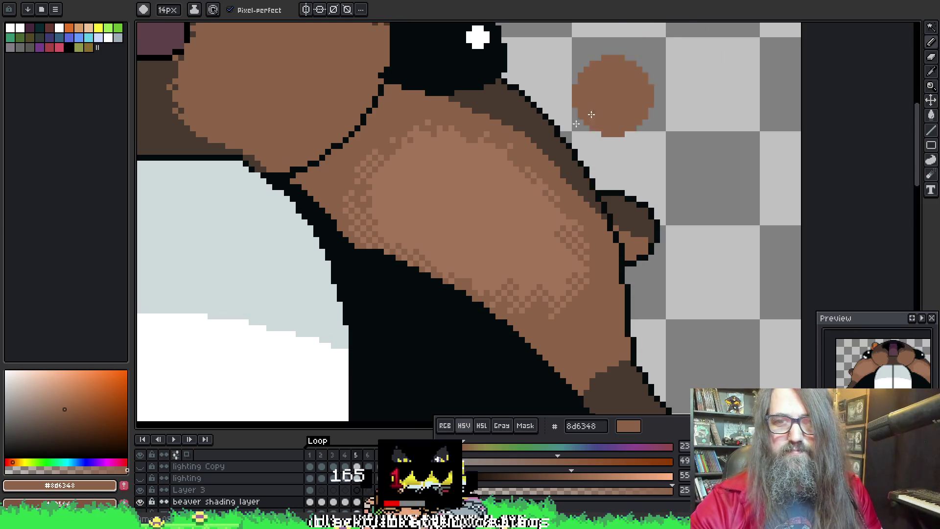
alt+click(494, 193)
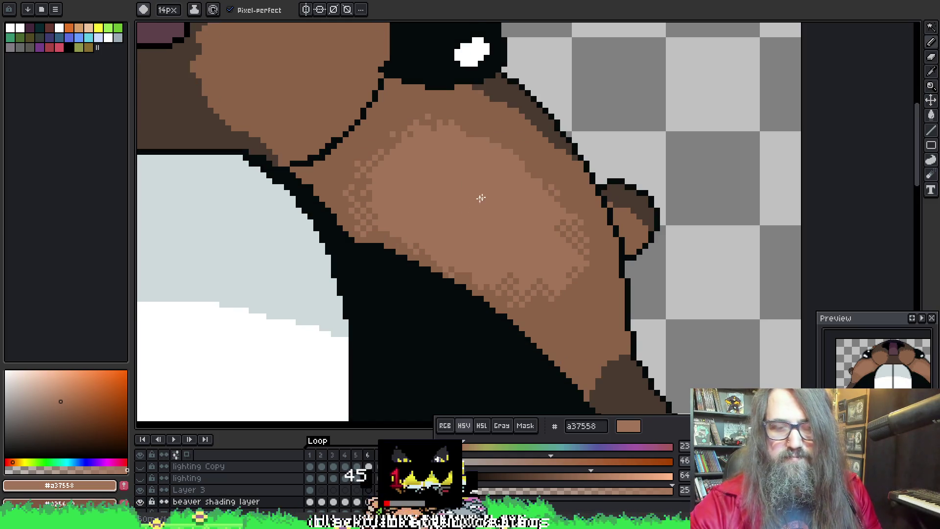
Step: Pick up the #a37558 cheek highlight, shrink the brush to 1px, and save the file
key(ctrl)
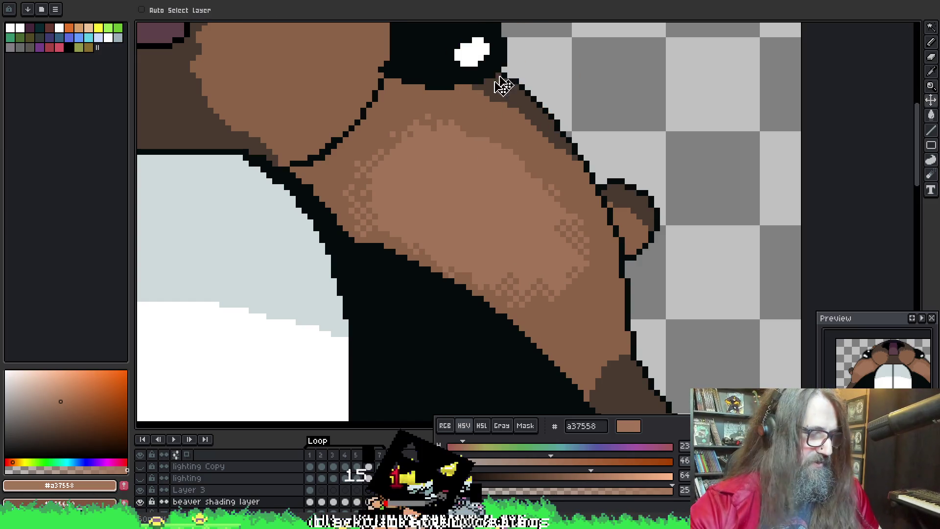
key(alt)
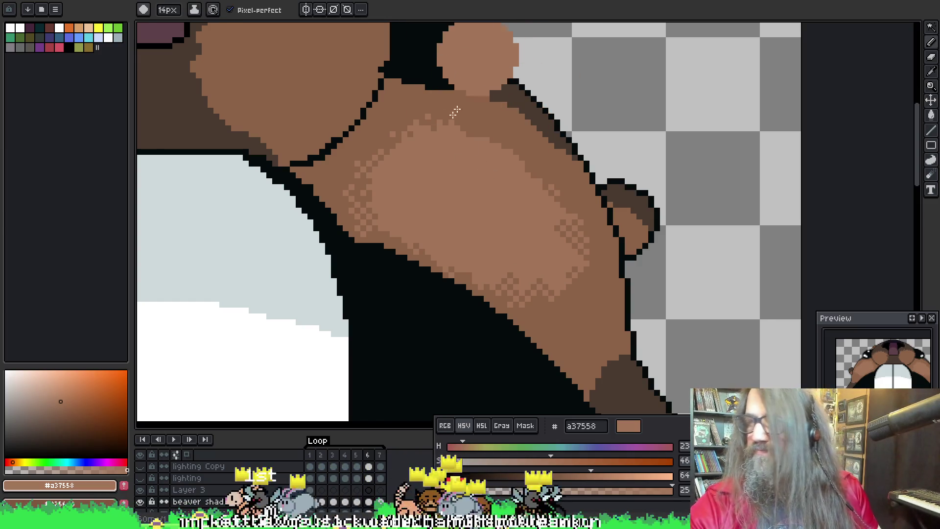
key(minus)
key(minus)
key(minus)
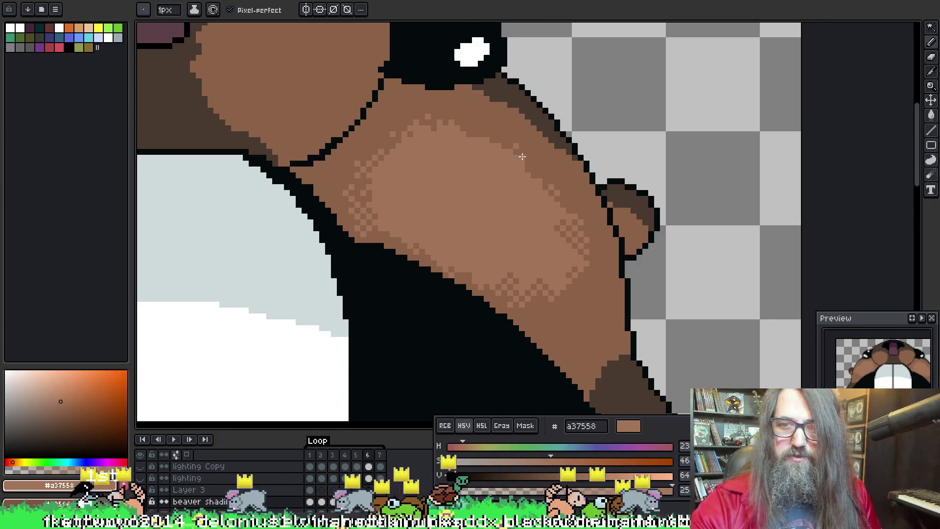
key(ctrl+s)
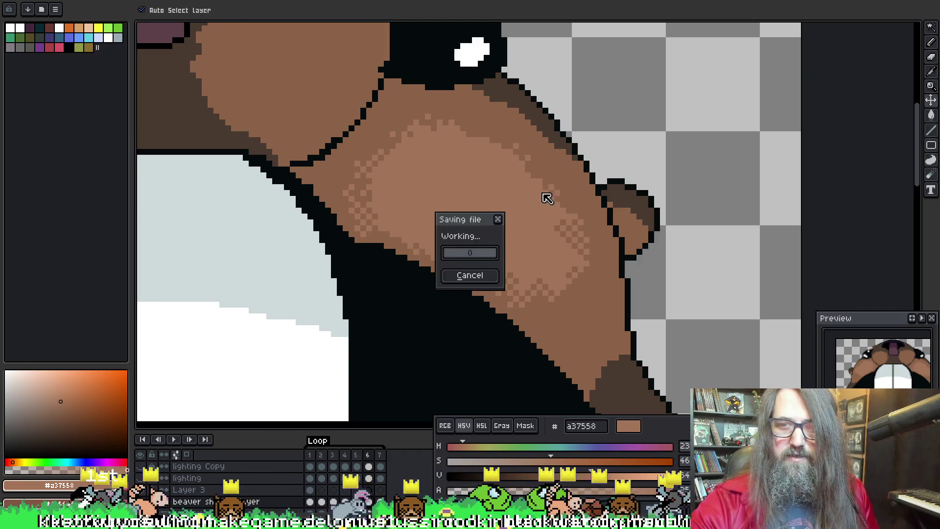
key(Return)
mouse_move(574, 132)
mouse_down()
mouse_move(602, 182)
mouse_move(542, 349)
mouse_up()
scroll(587, 264, down, 2)
mouse_move(654, 178)
mouse_down()
mouse_move(543, 248)
mouse_move(558, 241)
mouse_move(510, 232)
mouse_up()
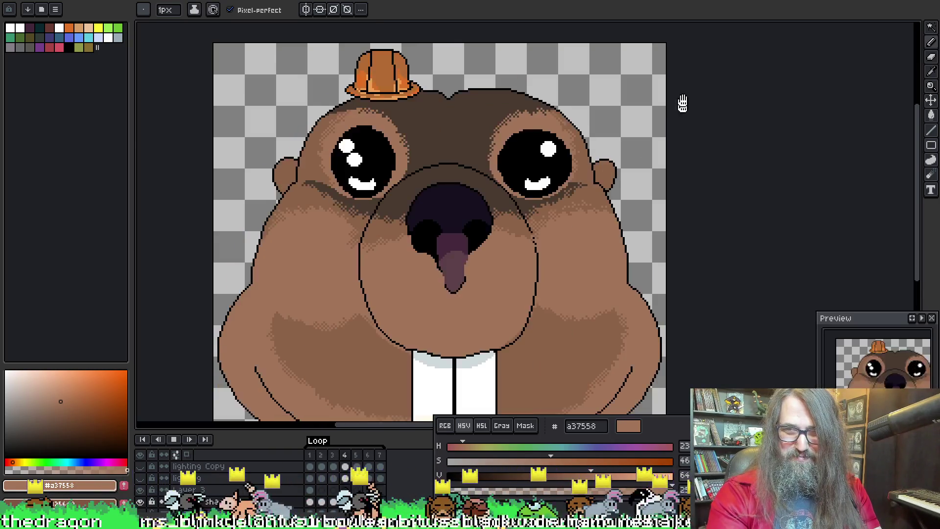
key(Return)
scroll(656, 117, up, 1)
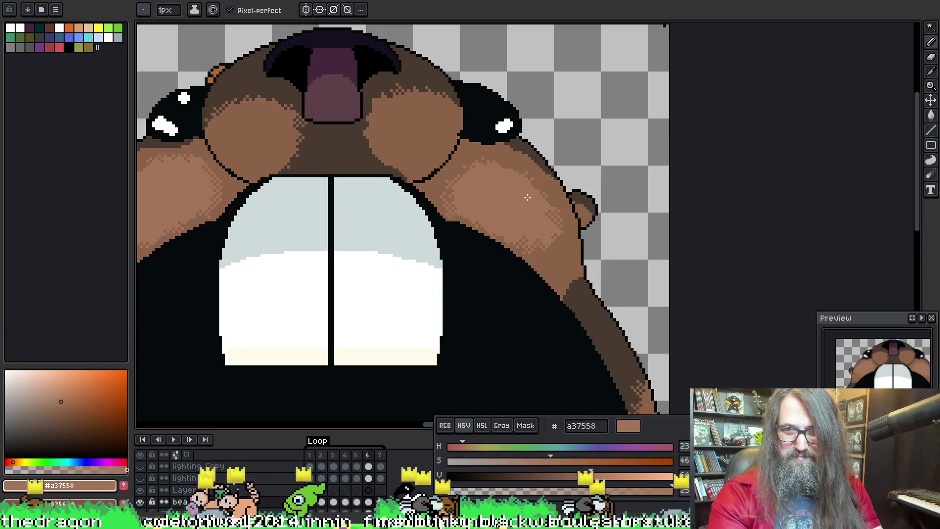
scroll(520, 175, up, 2)
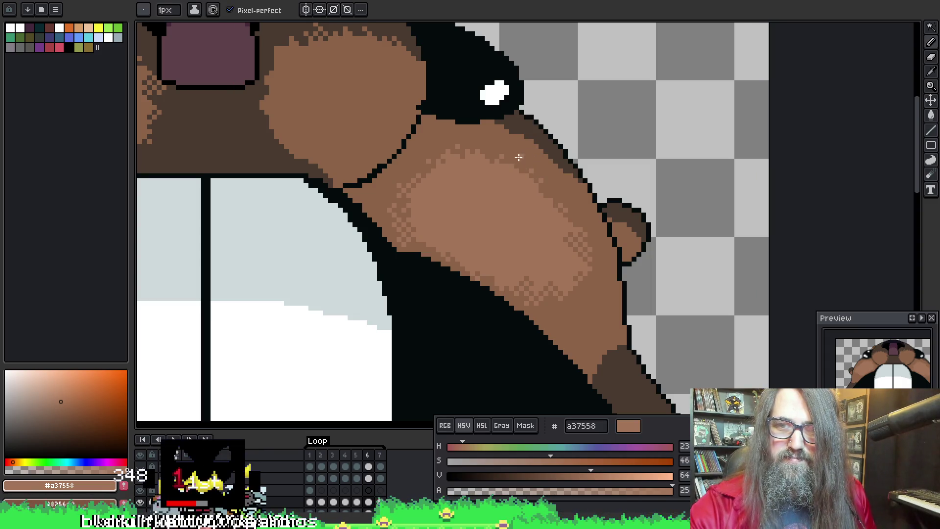
key(ctrl+s)
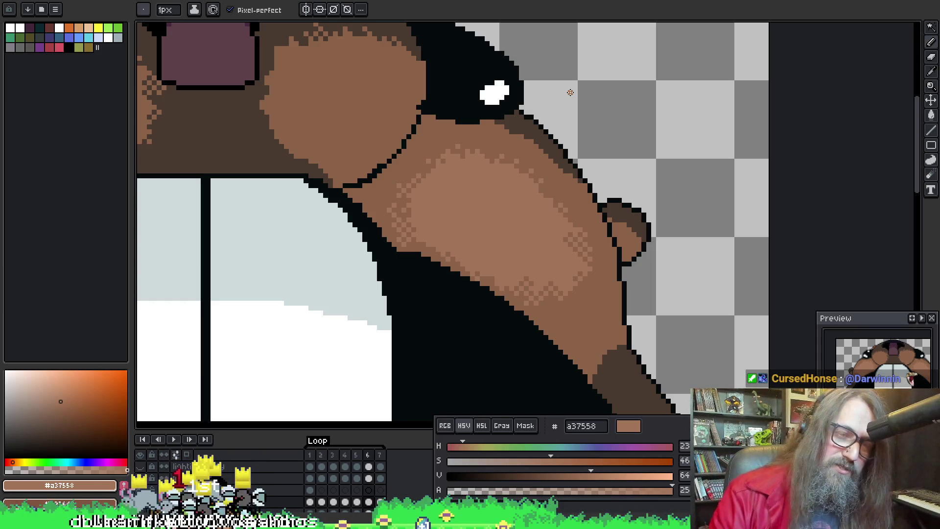
Step: Play the beaver animation again to review its motion
scroll(480, 249, down, 5)
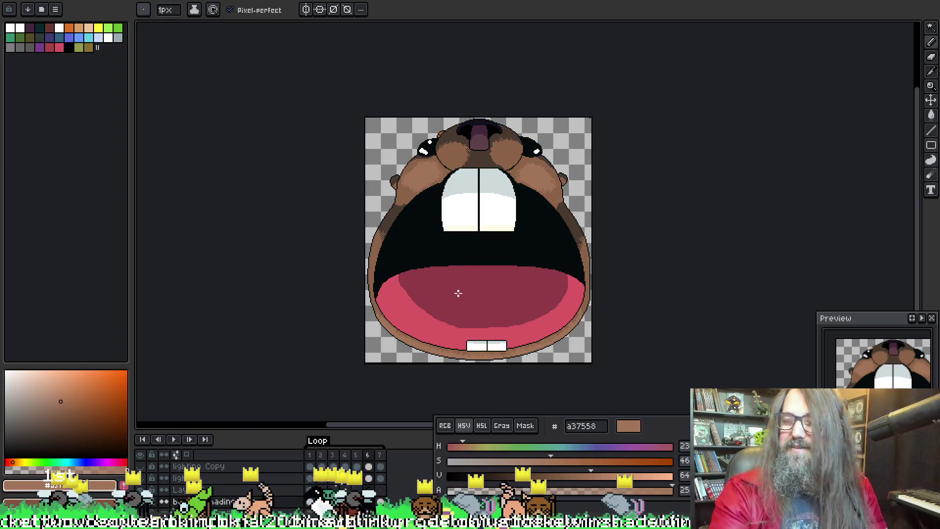
scroll(493, 268, up, 2)
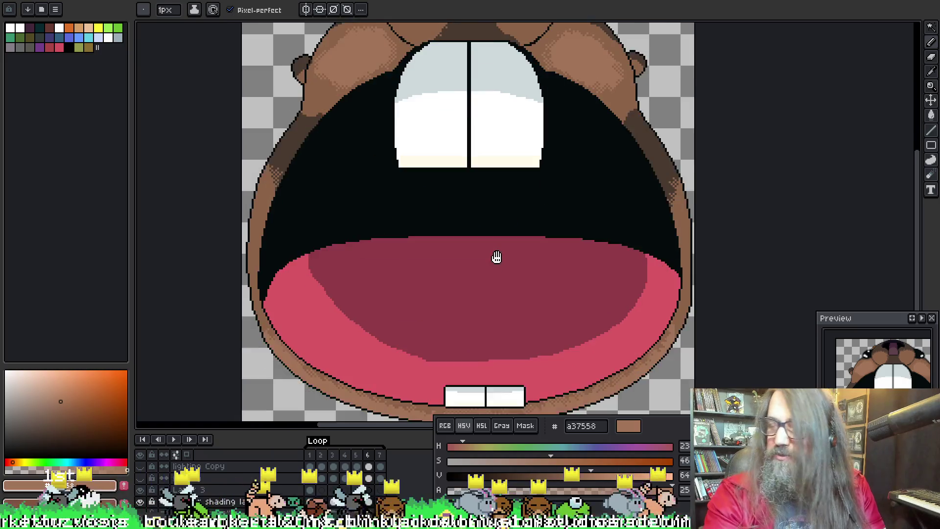
scroll(491, 284, down, 2)
key(Return)
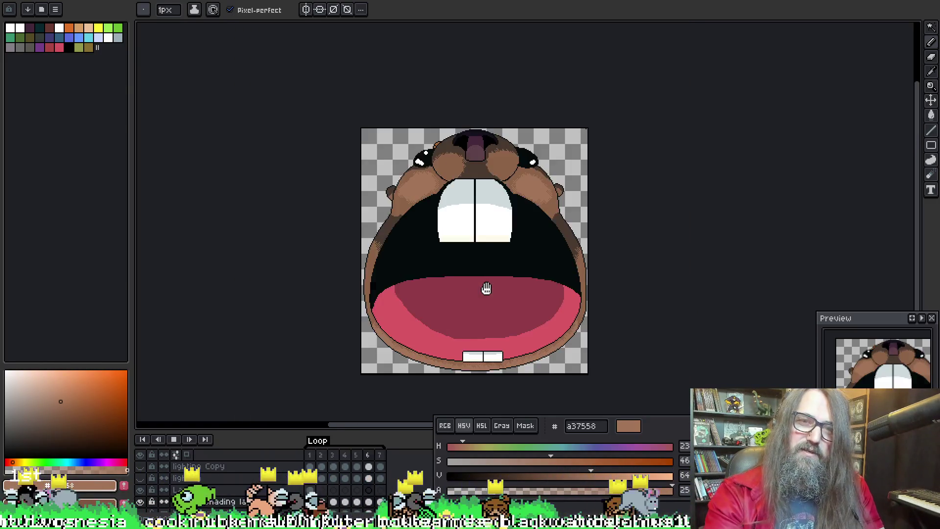
scroll(401, 264, up, 2)
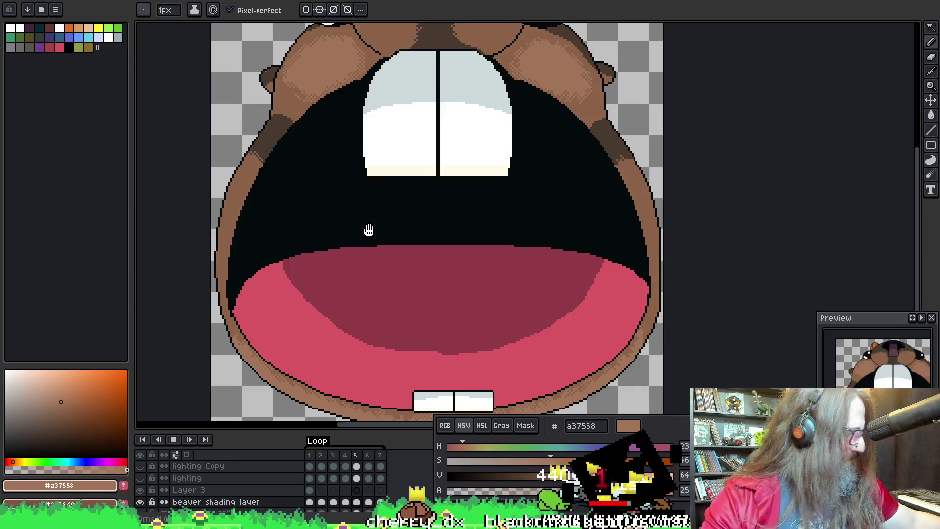
Step: Stop playback and step forward through frames 5 and 6 to frame 7, the wide-open mouth
key(Return)
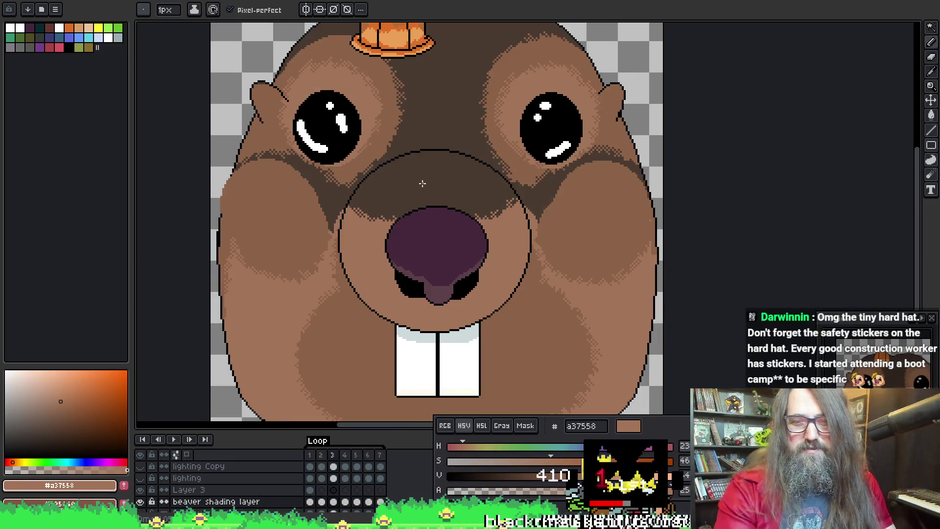
key(Right)
scroll(533, 253, down, 3)
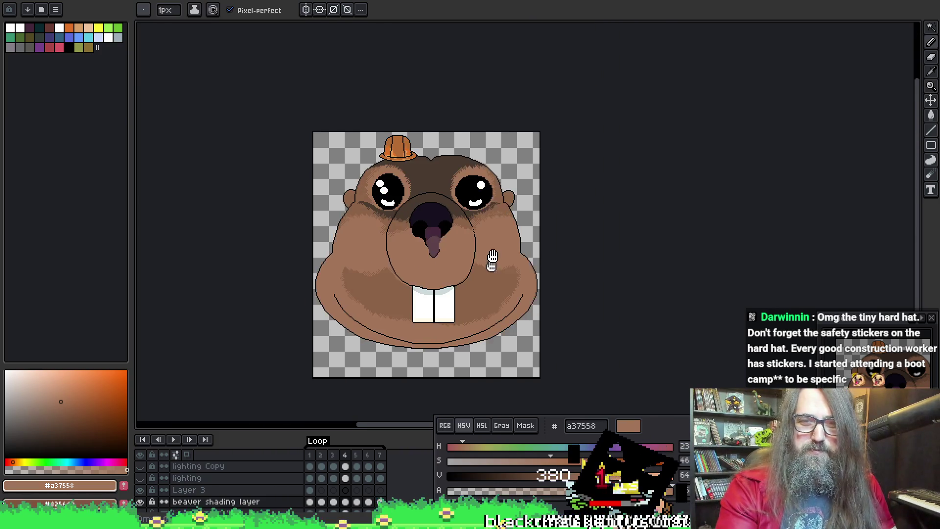
scroll(482, 227, up, 3)
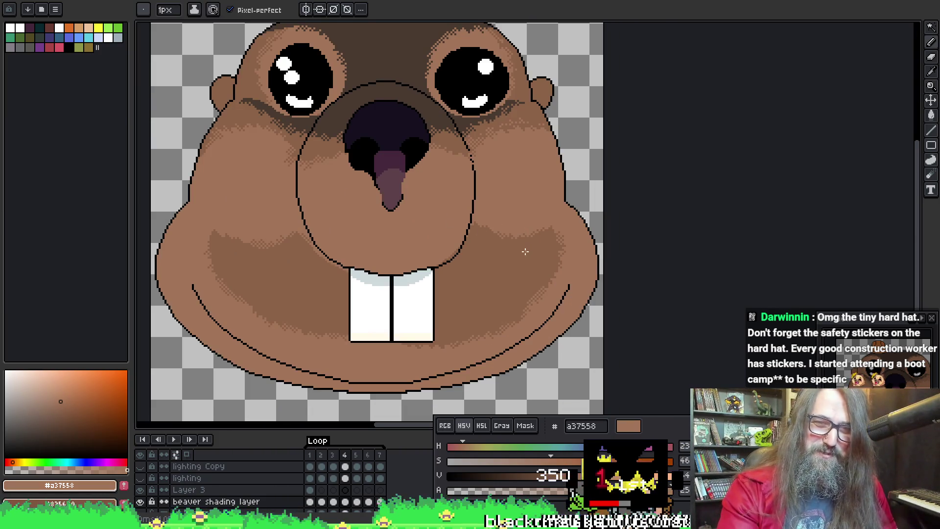
key(Right)
scroll(473, 224, up, 3)
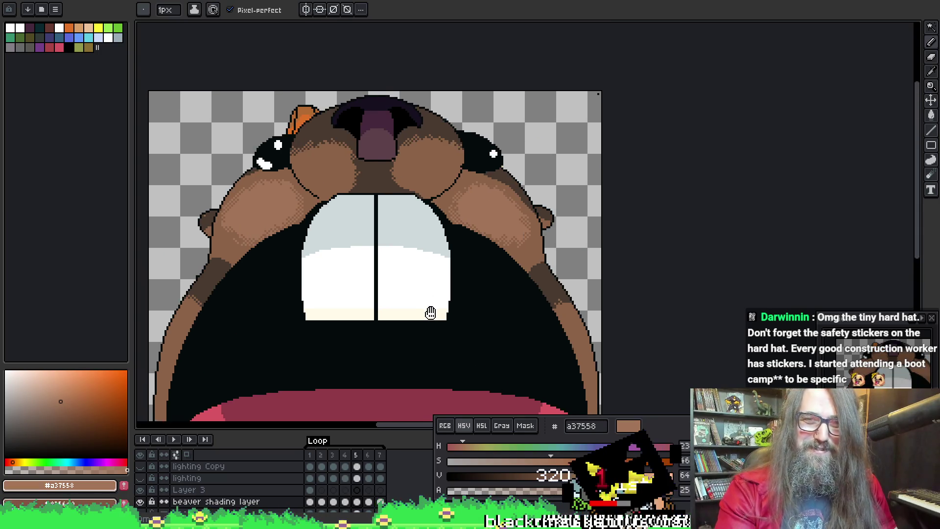
key(Right)
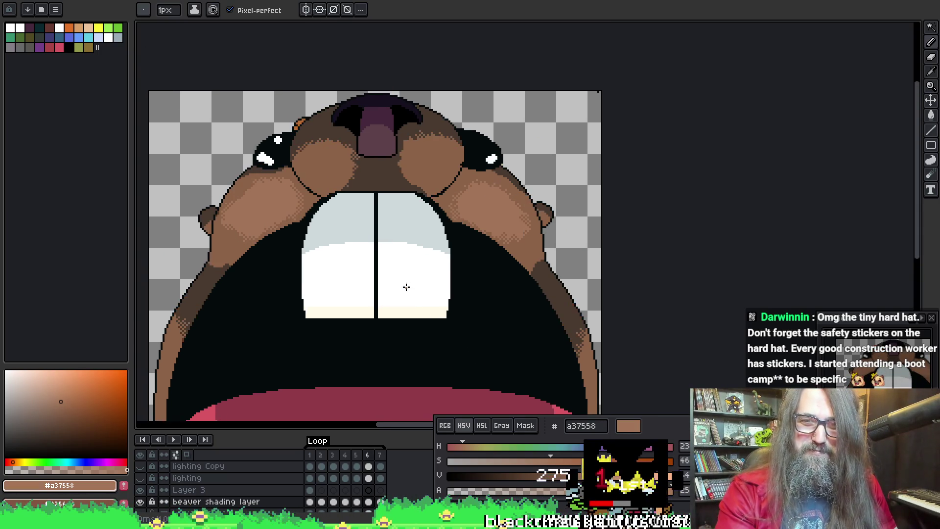
key(Right)
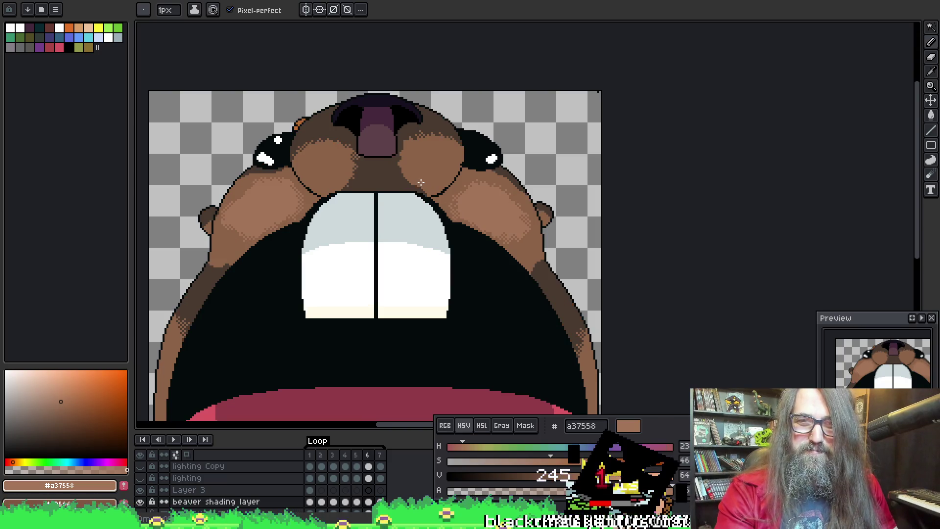
scroll(467, 170, up, 2)
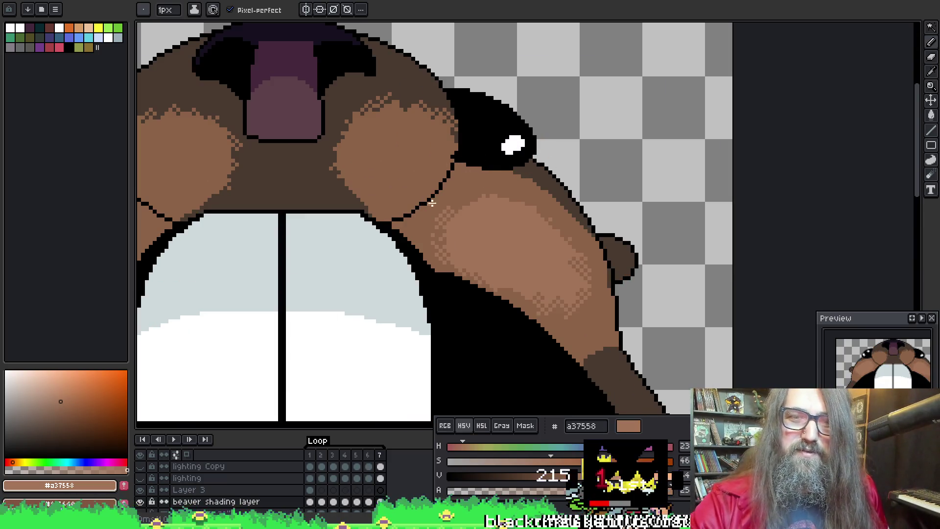
Step: Sample the darker cheek brown #8d6348 and flip between frames 5–7 comparing cheek shading
alt+click(437, 219)
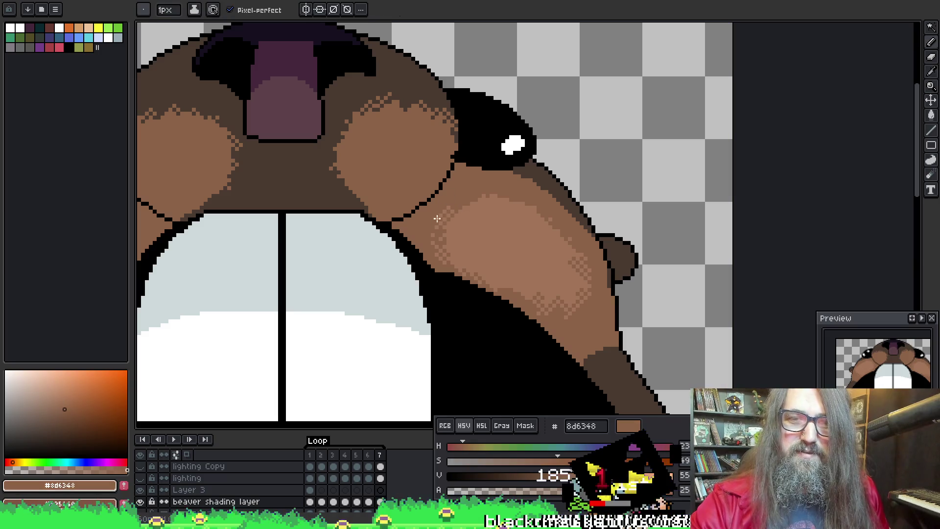
key(Left)
key(Right)
key(Left)
key(Left)
key(Right)
key(Right)
key(Left)
key(Left)
key(Right)
key(Right)
key(Left)
key(Left)
key(Right)
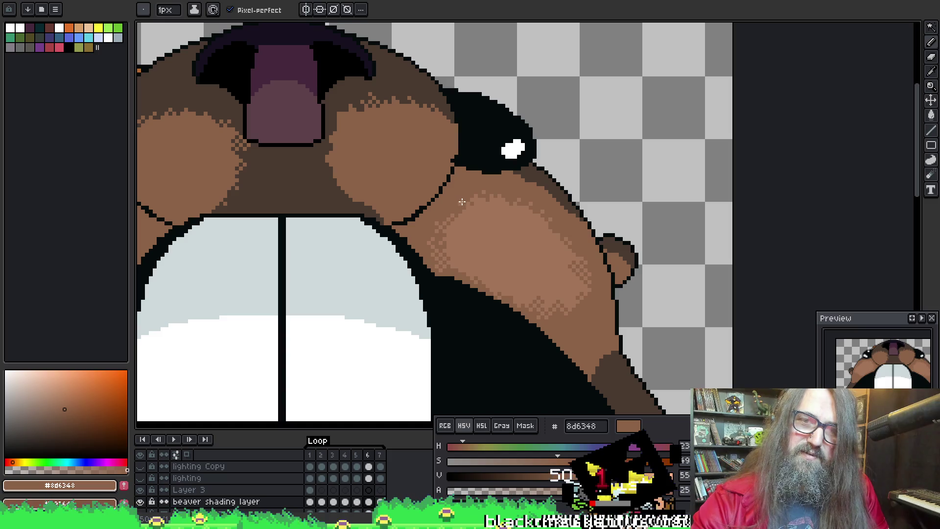
key(Right)
key(Left)
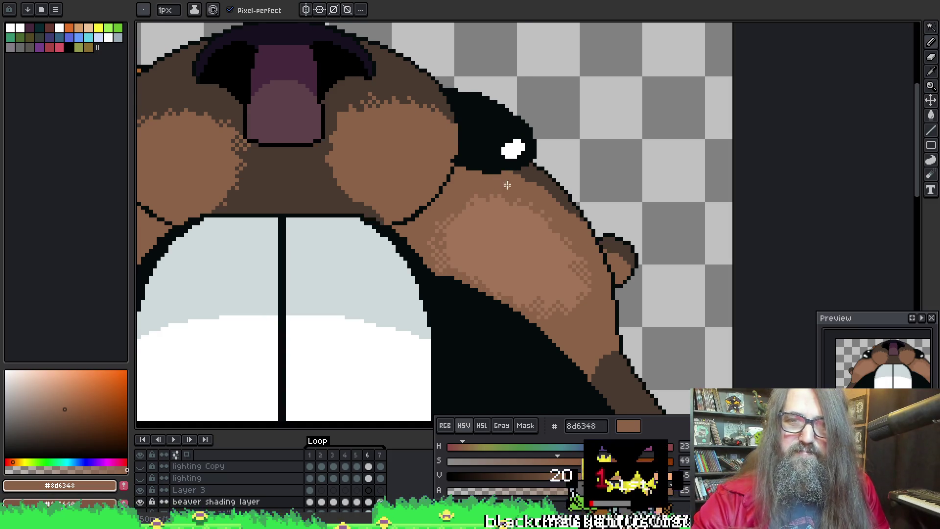
key(Right)
key(Left)
key(Right)
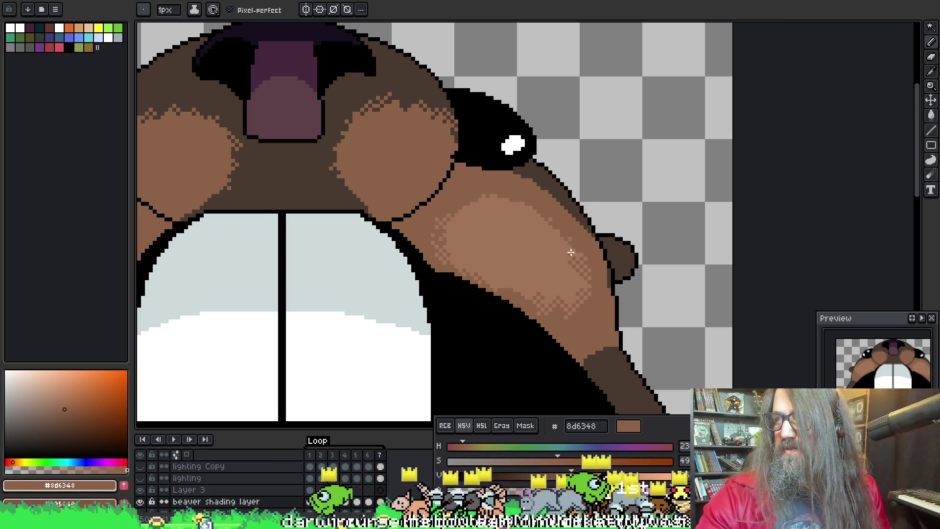
Step: Centre the view across the right cheek and front teeth, then play the animation
scroll(519, 210, left, 2)
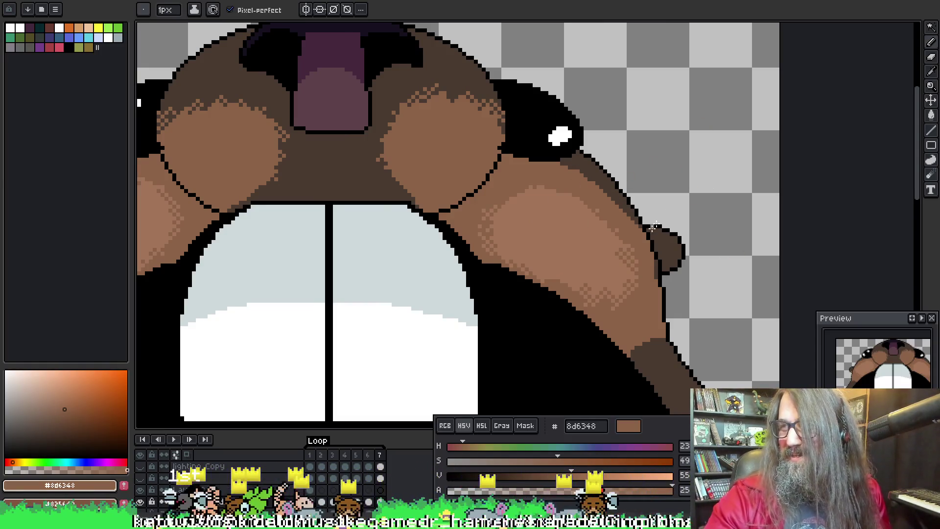
drag(640, 256, 472, 211)
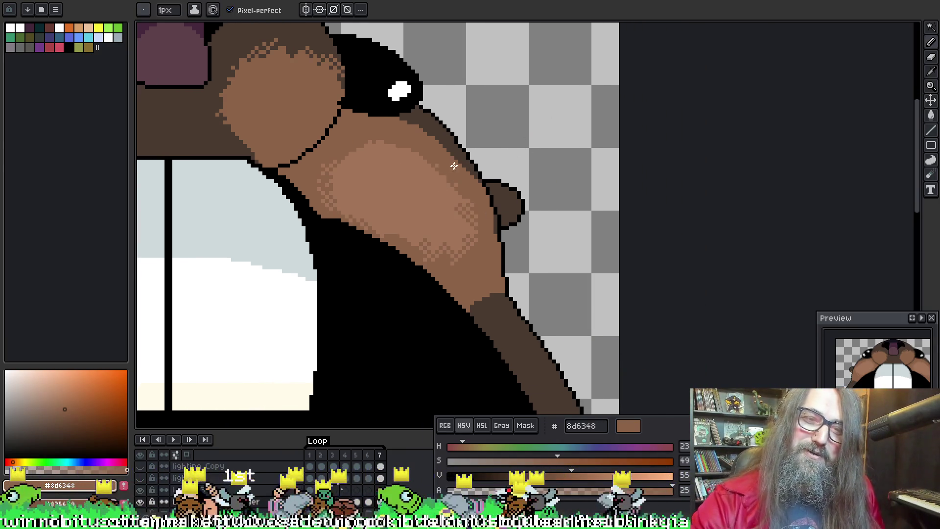
mouse_move(409, 183)
mouse_down()
mouse_move(456, 139)
mouse_move(522, 156)
mouse_up()
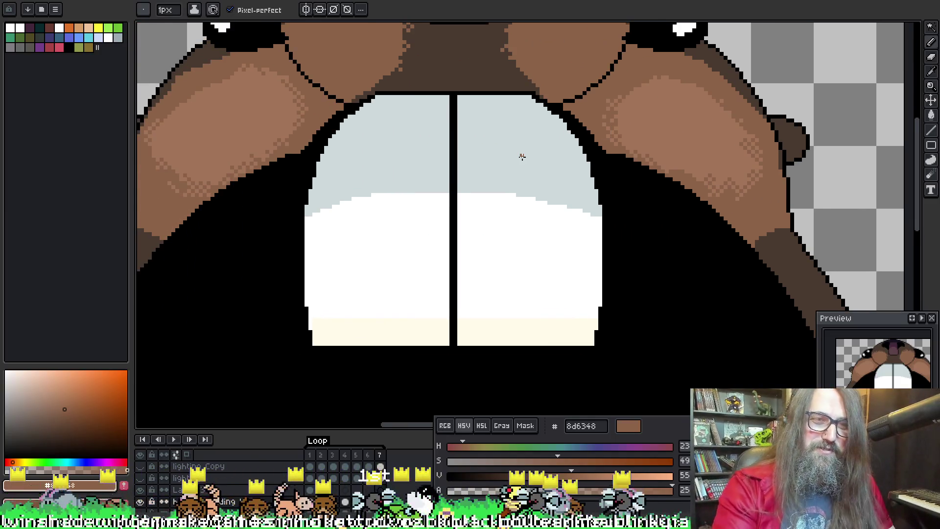
scroll(354, 267, down, 2)
key(Return)
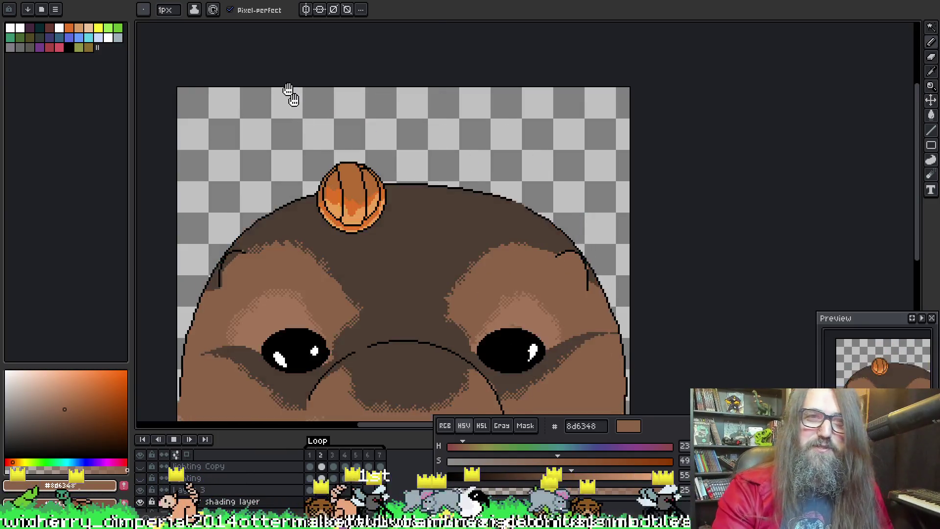
click(294, 9)
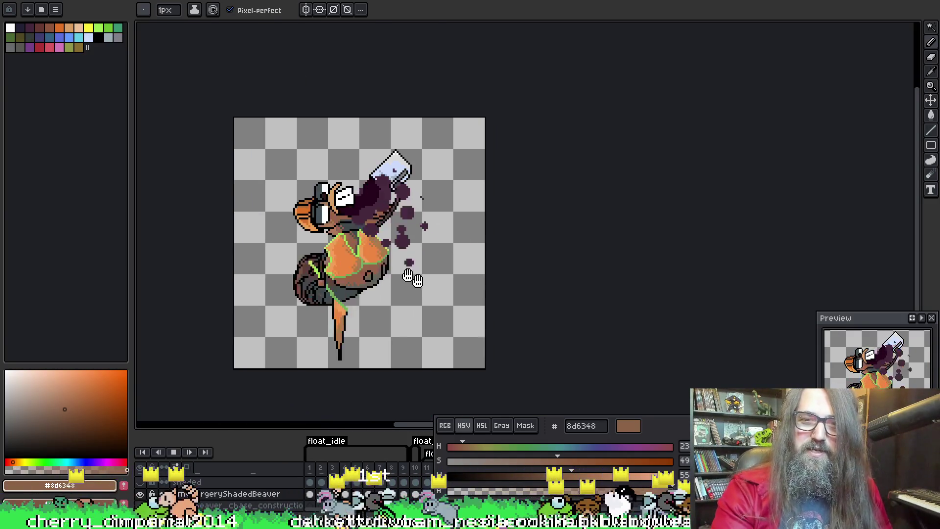
drag(413, 278, 455, 262)
drag(680, 439, 857, 417)
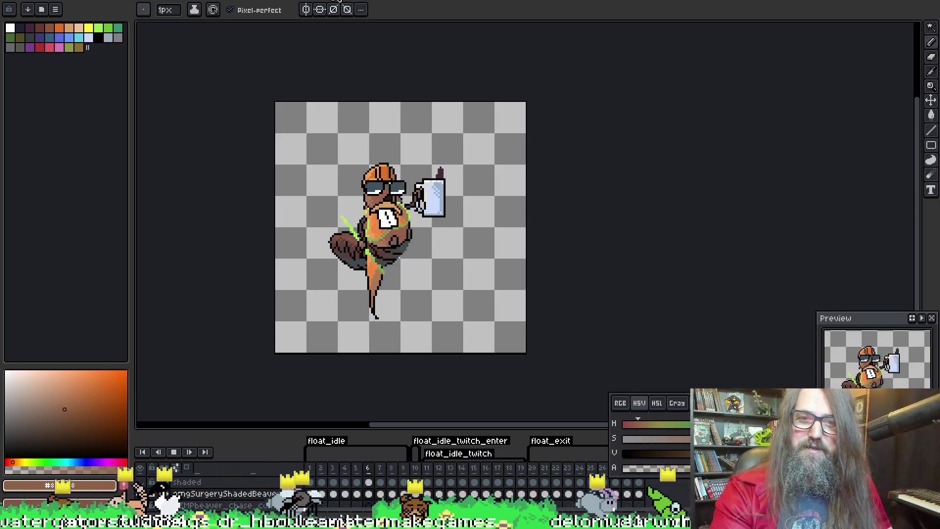
key(ctrl+Tab)
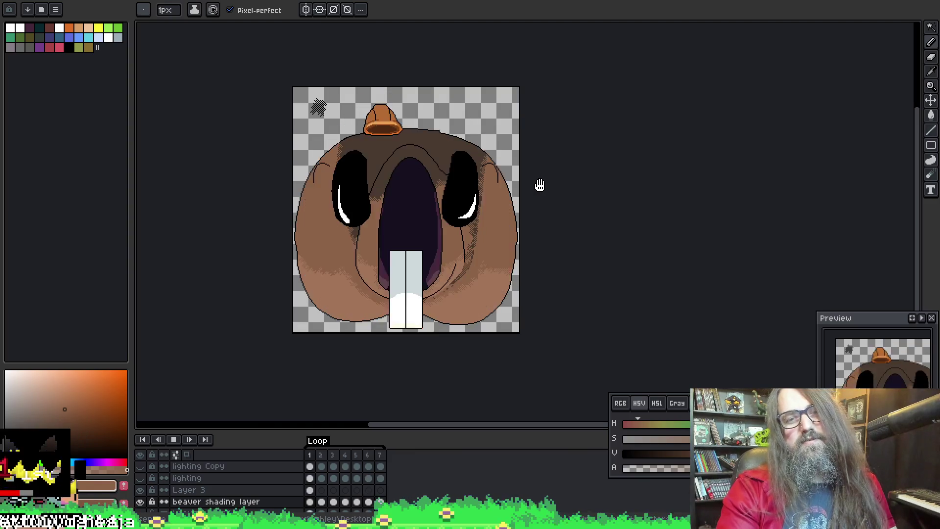
Step: Stop and resume the beaver playback while panning and zooming to inspect it
key(Return)
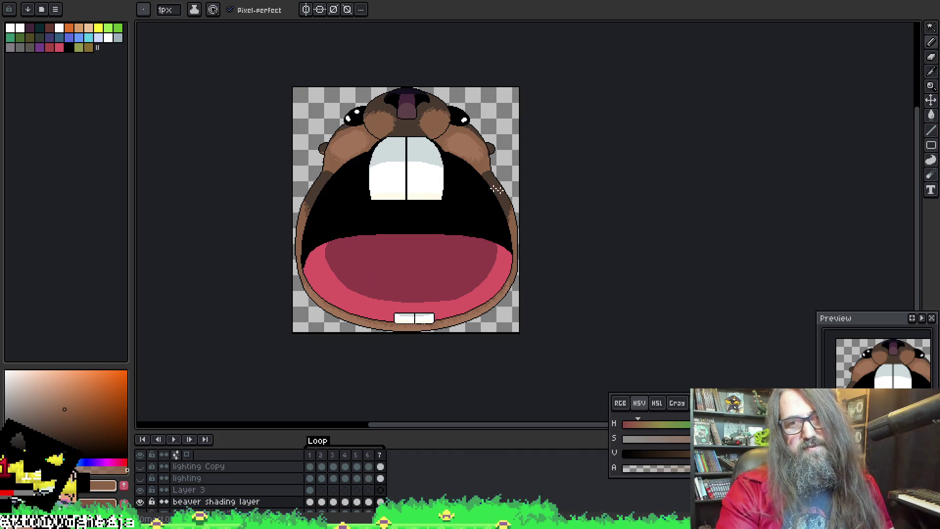
scroll(476, 158, up, 2)
scroll(476, 158, up, 2)
key(Return)
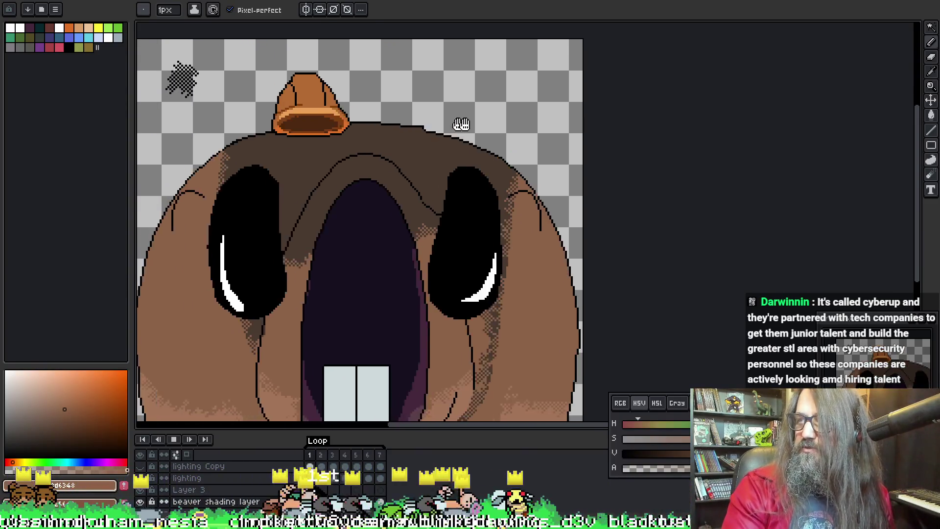
drag(461, 124, 500, 127)
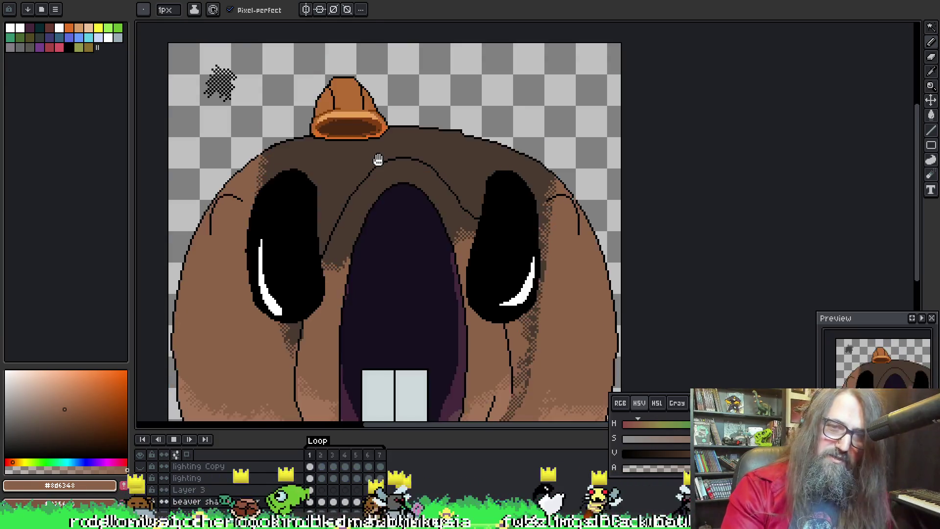
drag(378, 157, 373, 175)
scroll(374, 175, down, 1)
scroll(381, 184, up, 1)
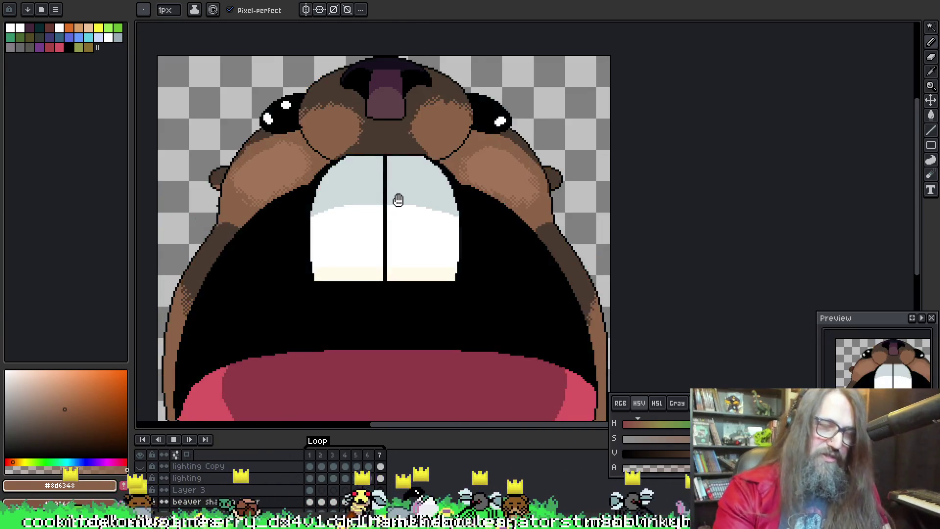
scroll(411, 210, down, 1)
drag(422, 218, 421, 164)
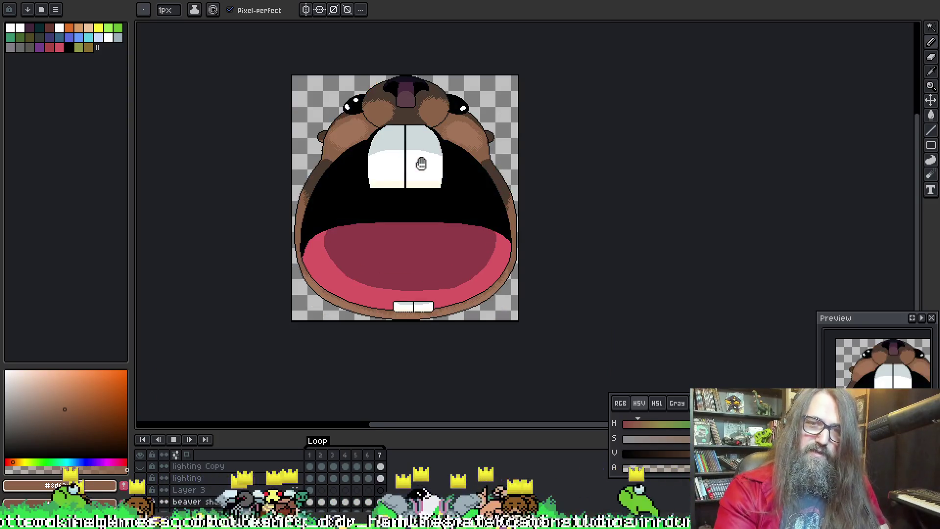
key(Return)
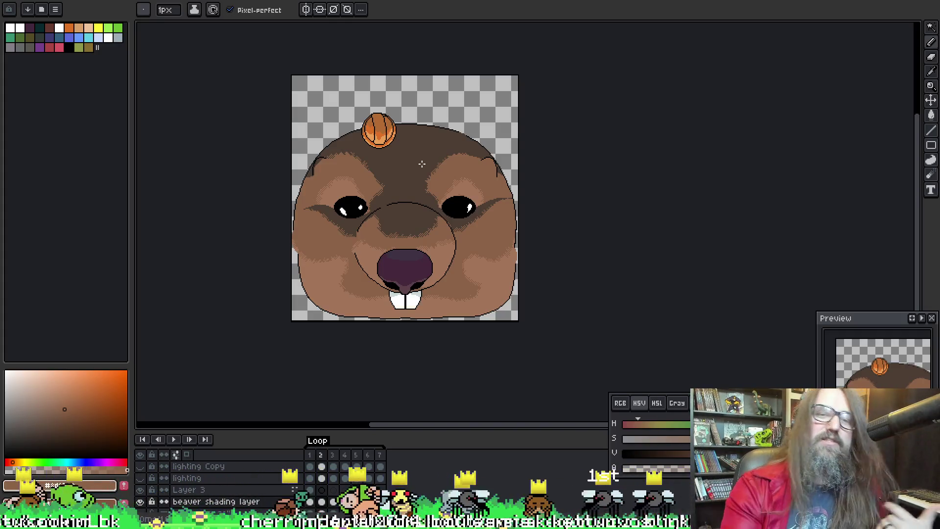
key(Return)
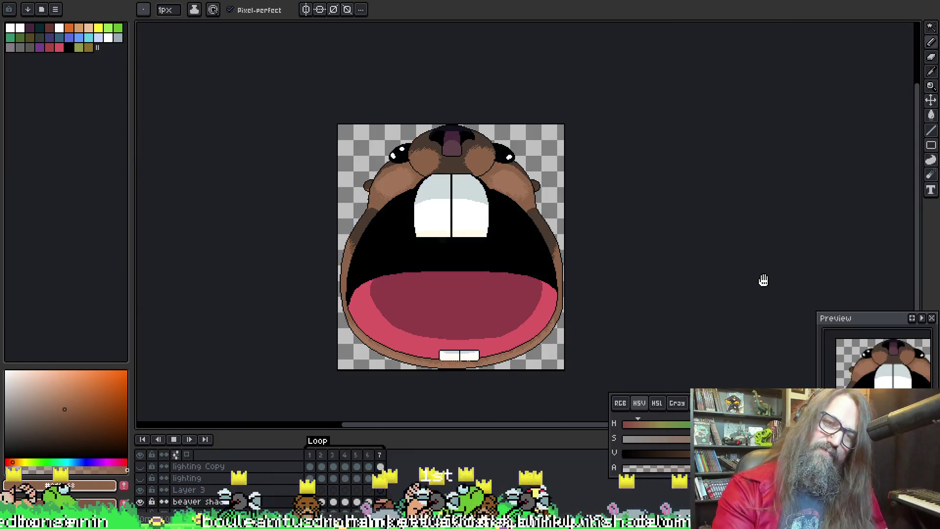
Step: Save the beaver-face file and switch to the pencil, zoomed in on the hard hat
key(Return)
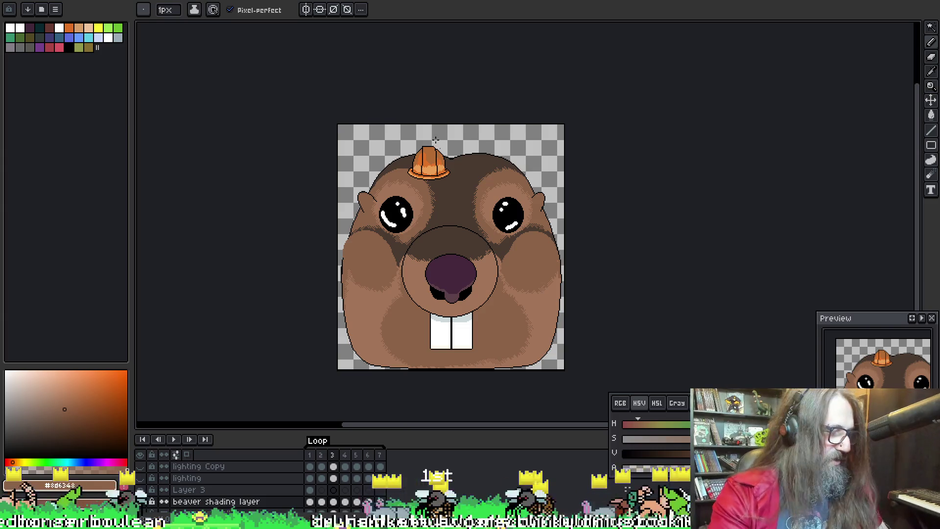
key(ctrl+s)
key(b)
scroll(426, 207, up, 5)
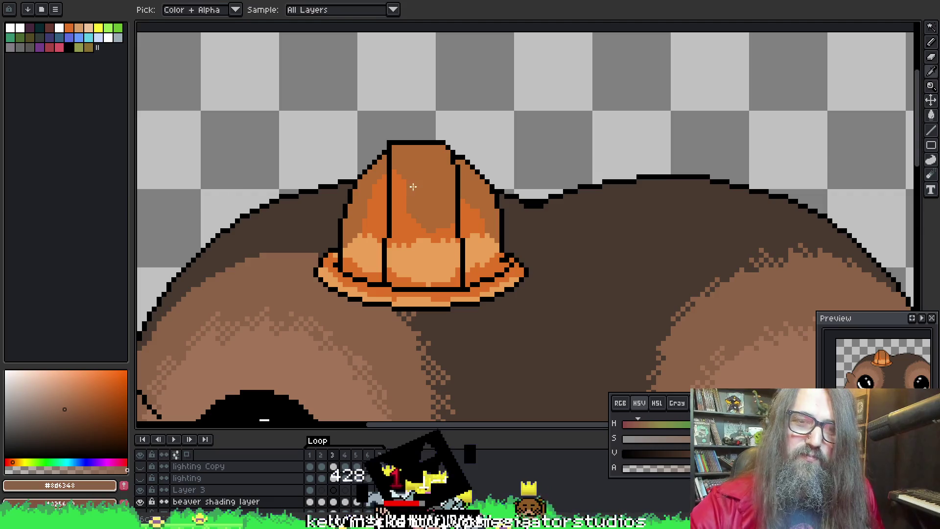
Step: Sample the hard-hat orange #b46c33 and compare the hat on neighbouring frames
alt+click(408, 217)
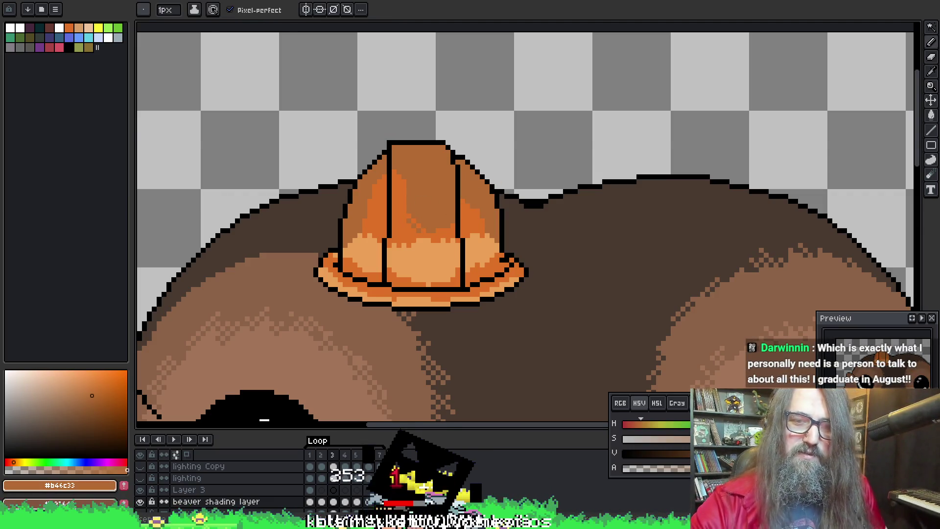
key(comma)
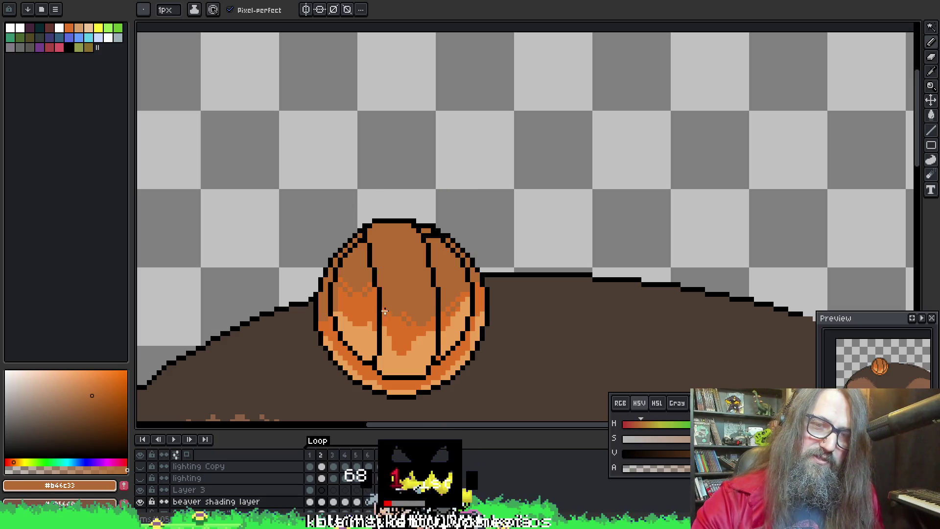
key(Right)
key(Left)
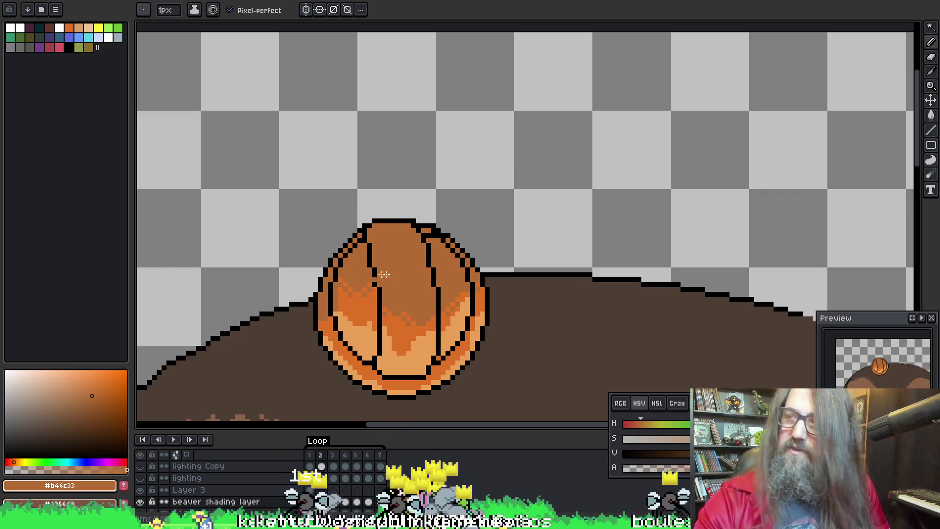
key(Right)
key(Left)
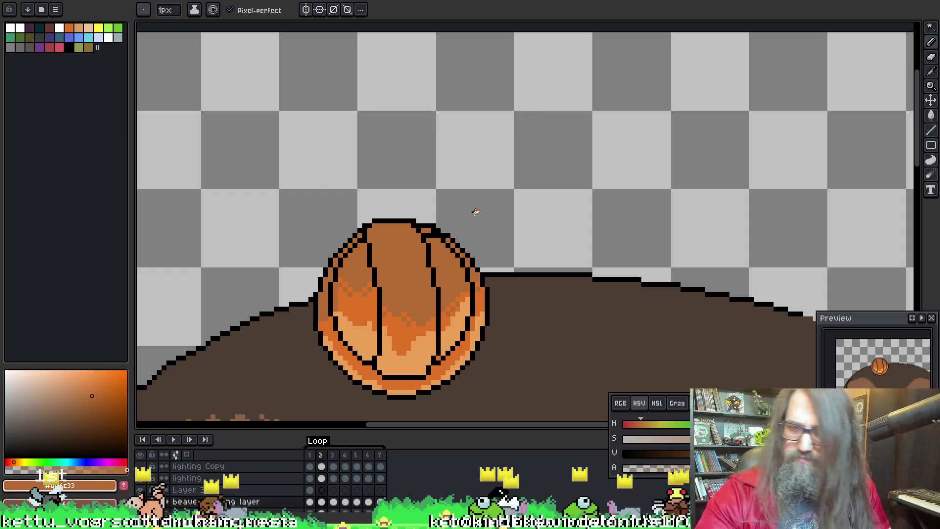
Step: Step through frame 1, the last frame and the round-hat frame 2, ending on frame 3
key(comma)
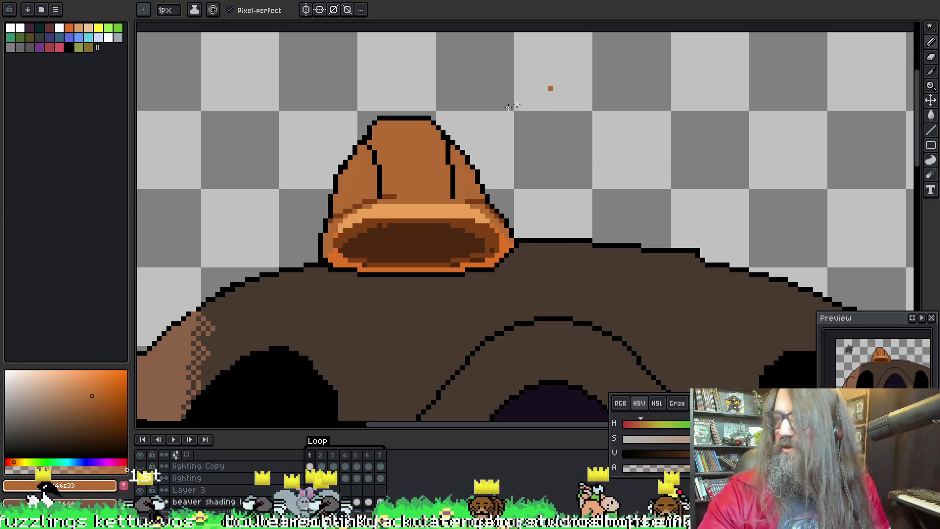
key(comma)
key(period)
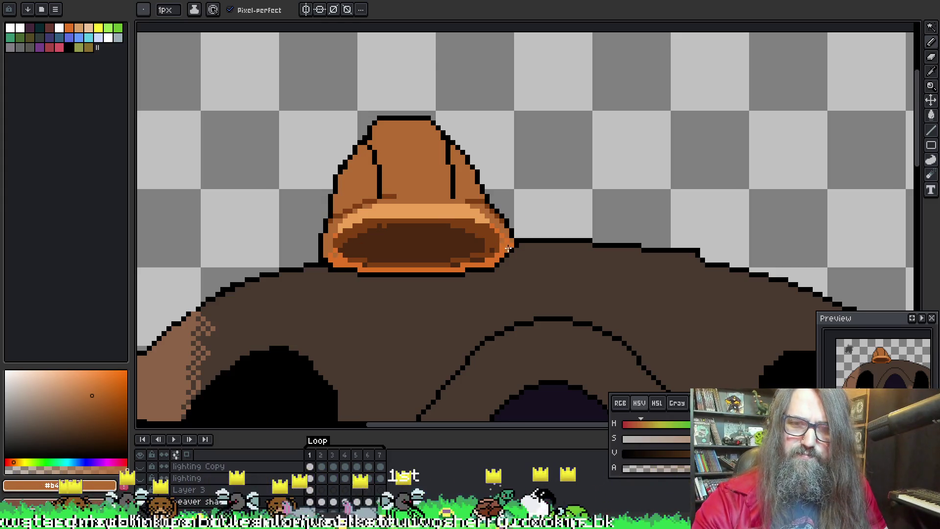
key(period)
key(comma)
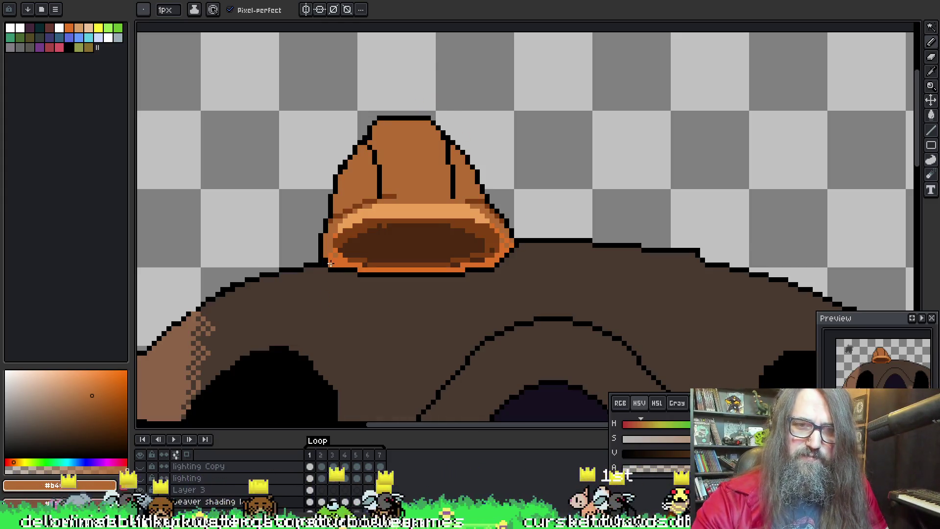
key(period)
key(period)
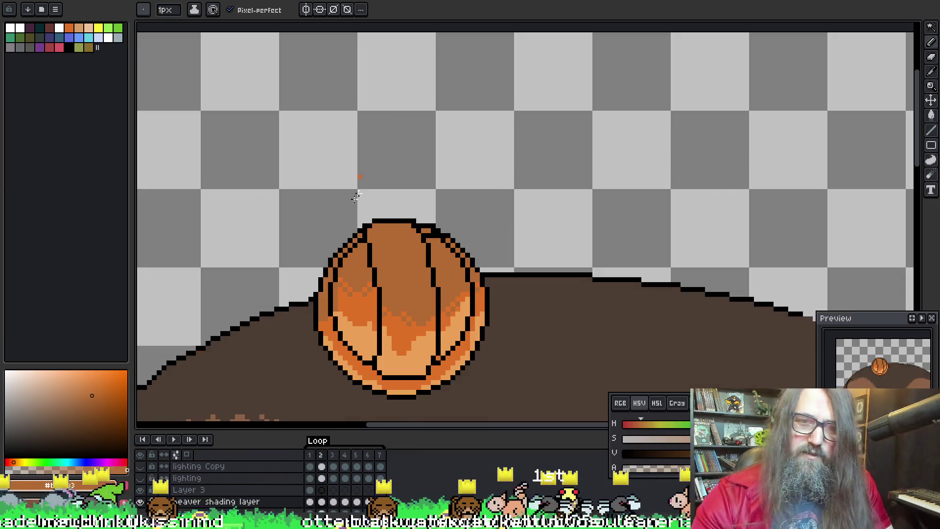
key(comma)
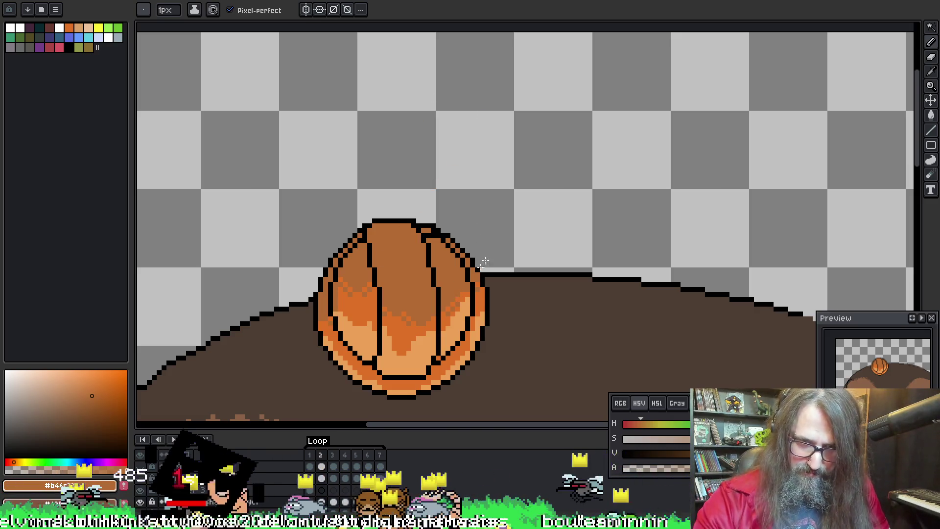
key(period)
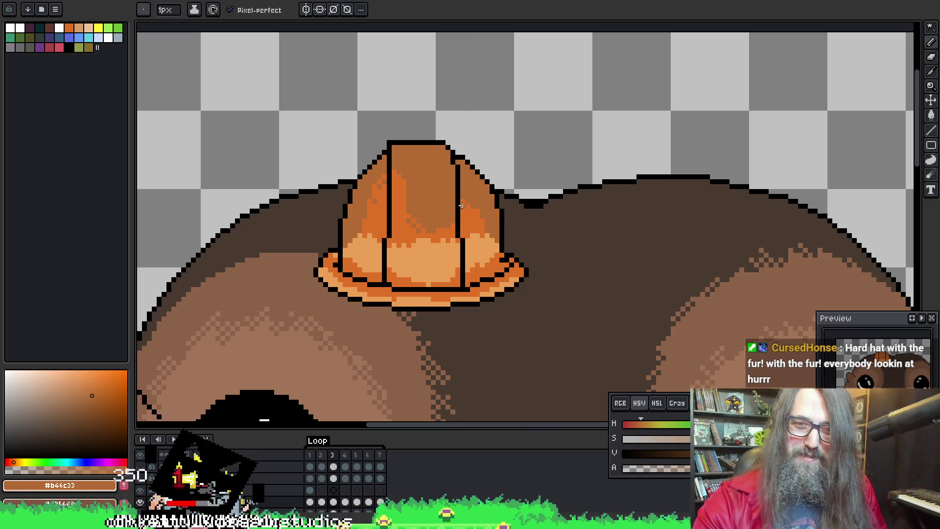
Step: Centre the view on the hat and step between frame 5 and frame 1
scroll(540, 116, down, 2)
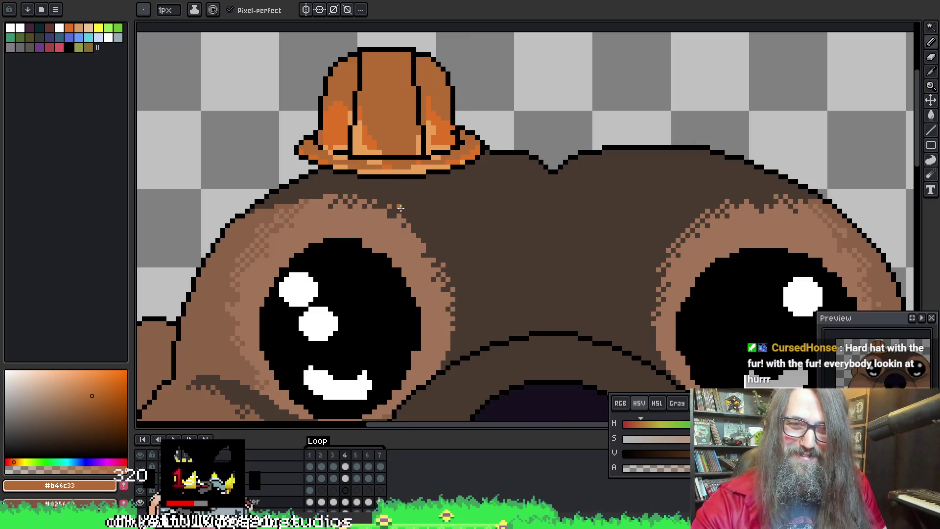
scroll(539, 141, up, 2)
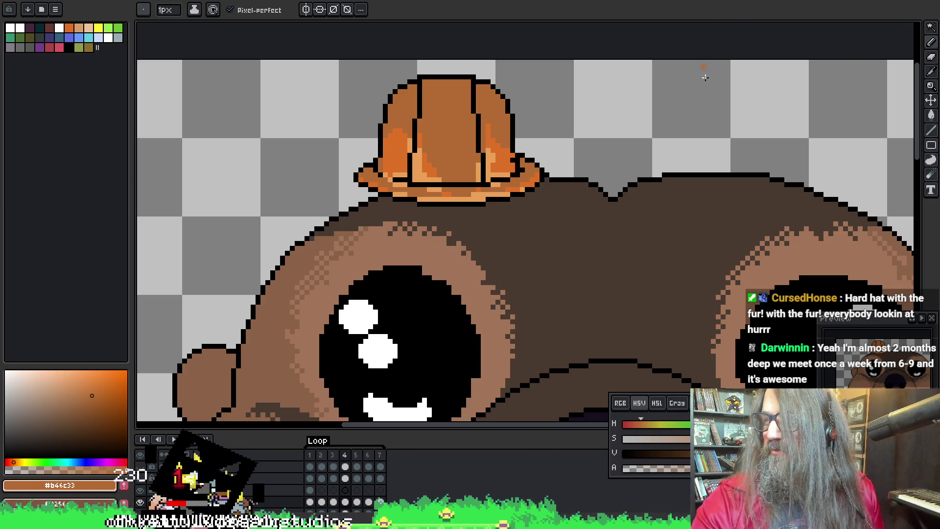
mouse_move(425, 150)
mouse_down()
mouse_move(420, 142)
mouse_move(401, 190)
mouse_up()
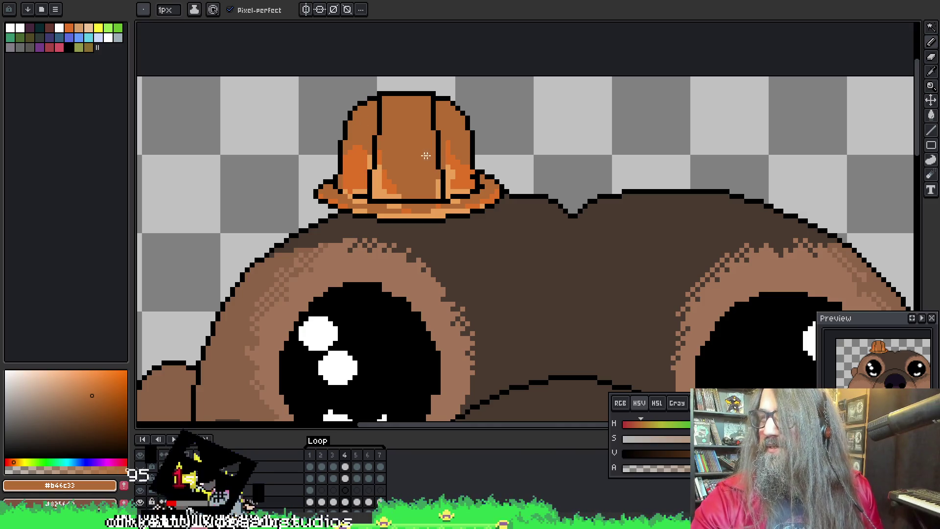
drag(344, 165, 346, 168)
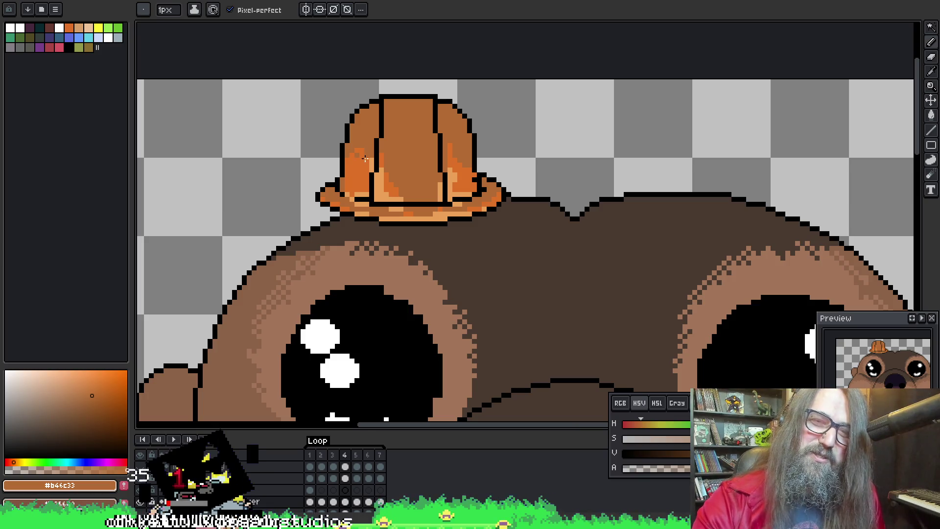
key(ctrl)
key(ctrl)
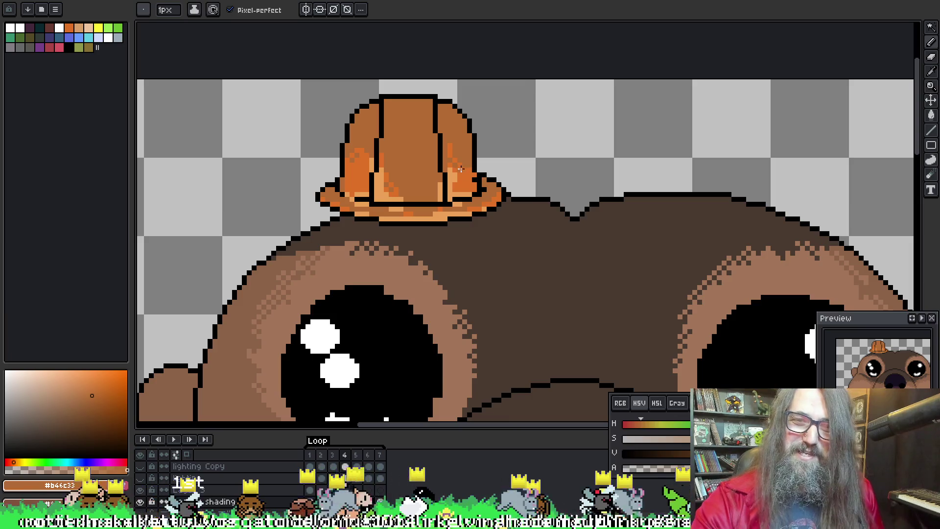
key(Right)
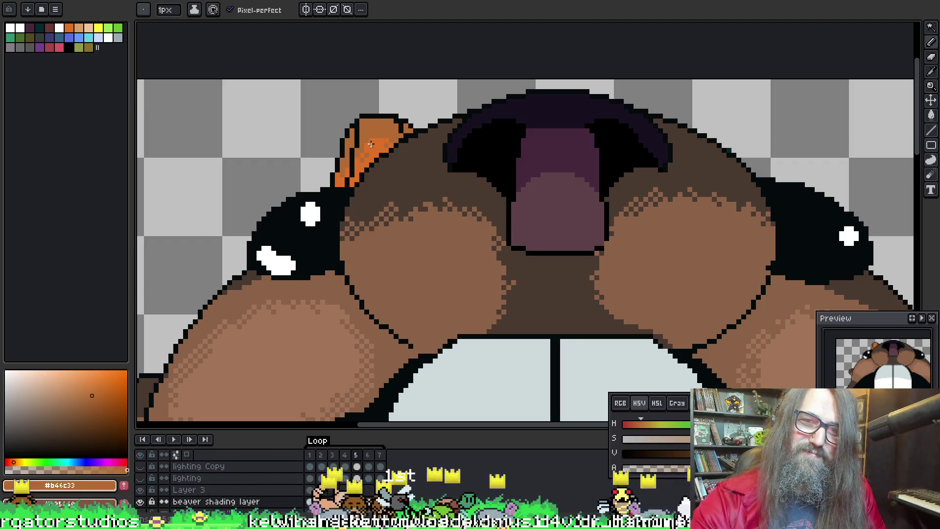
key(Left)
key(Left)
key(Left)
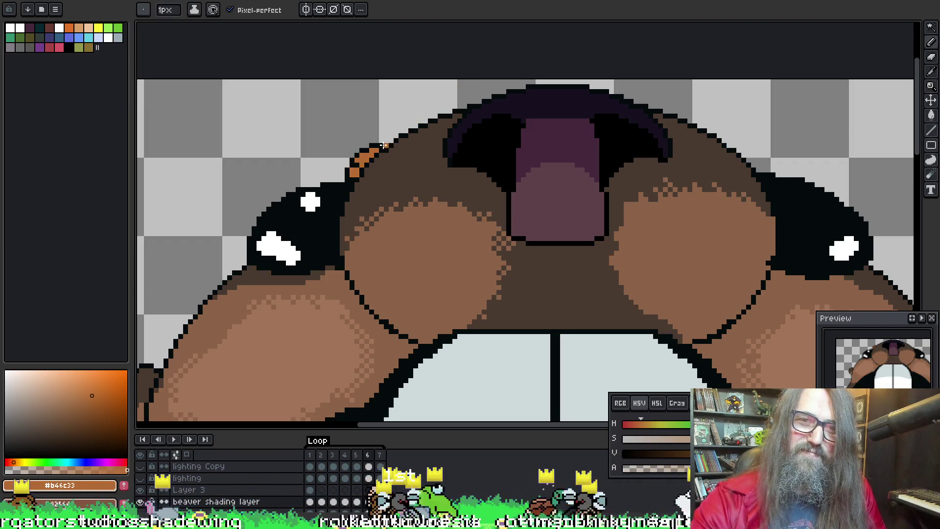
key(Left)
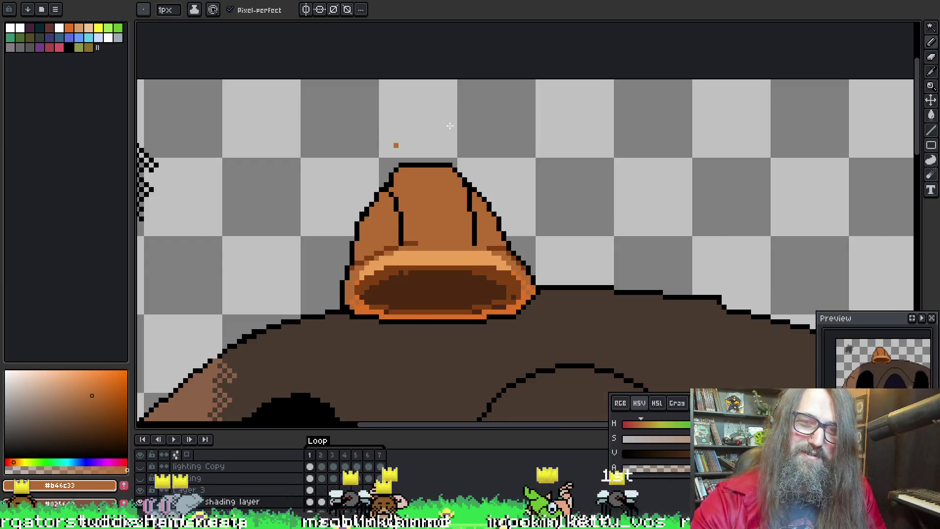
key(Right)
key(Left)
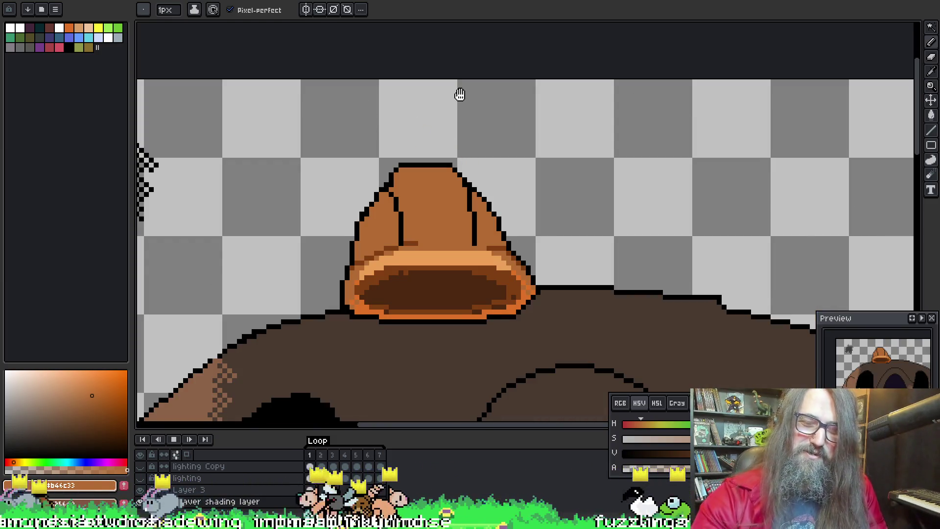
Step: Play the animation, recentre on the beaver, and stop on the round-hat frame 2 zoomed in
key(Return)
scroll(461, 309, down, 4)
drag(460, 309, 474, 269)
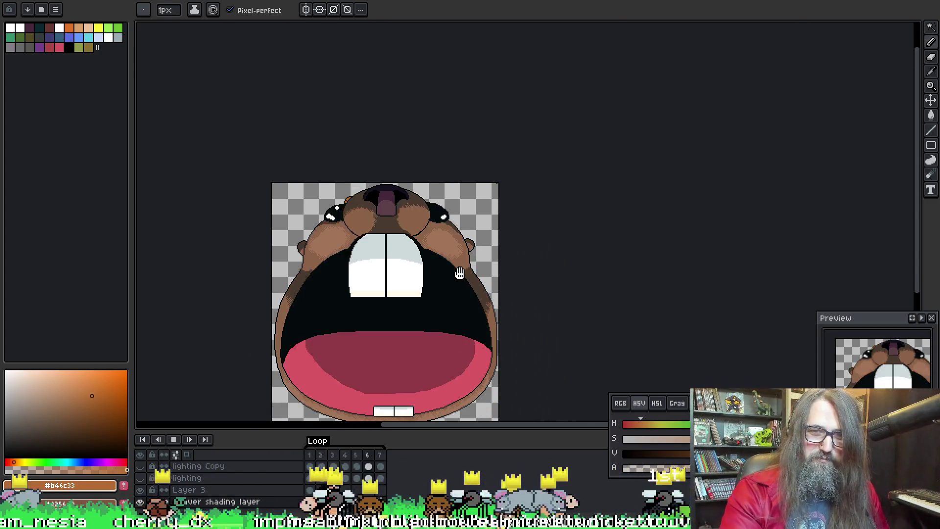
key(Return)
scroll(376, 206, up, 6)
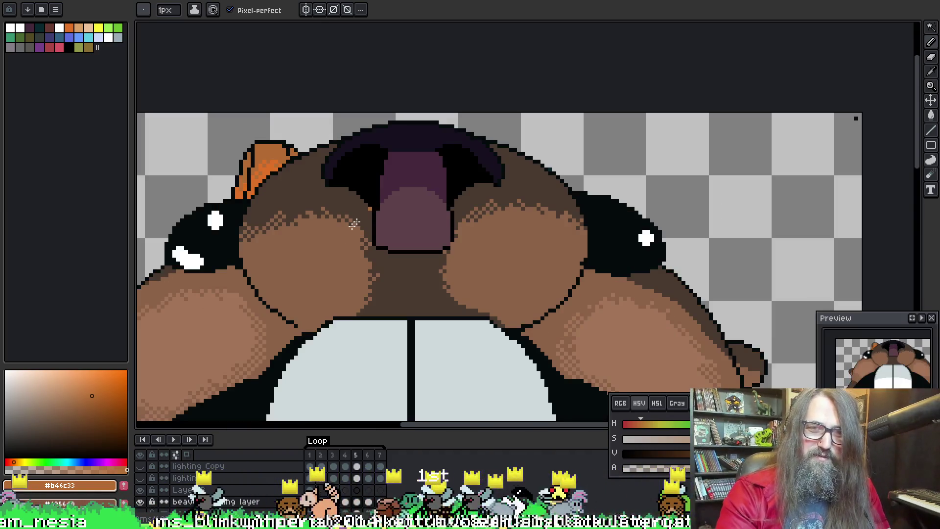
scroll(292, 264, down, 2)
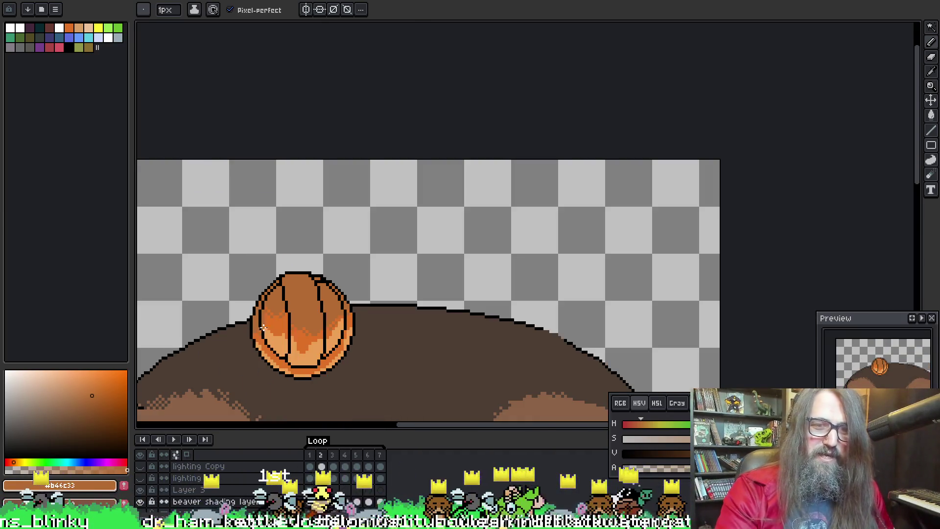
Step: Sample the round hat's orange and pale tan shades, then switch to the skeleton sprite
alt+click(272, 328)
scroll(272, 328, up, 2)
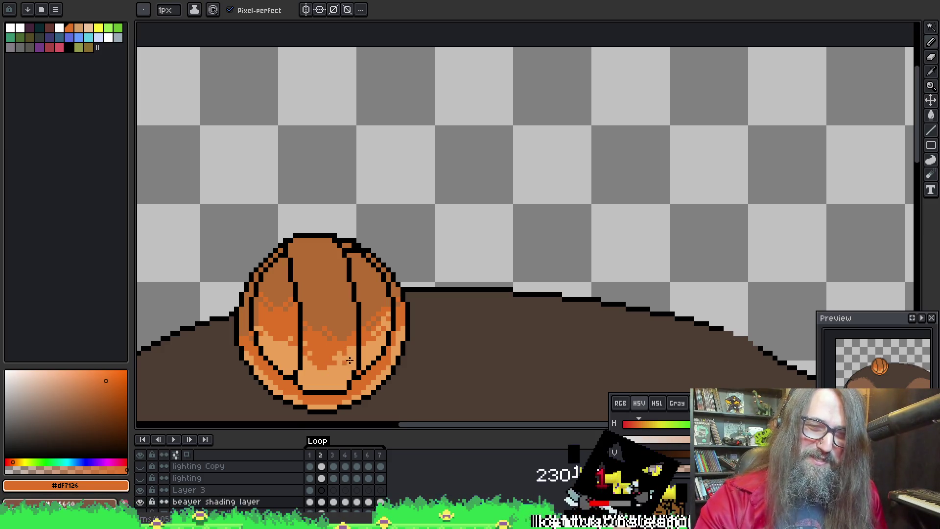
click(197, 211)
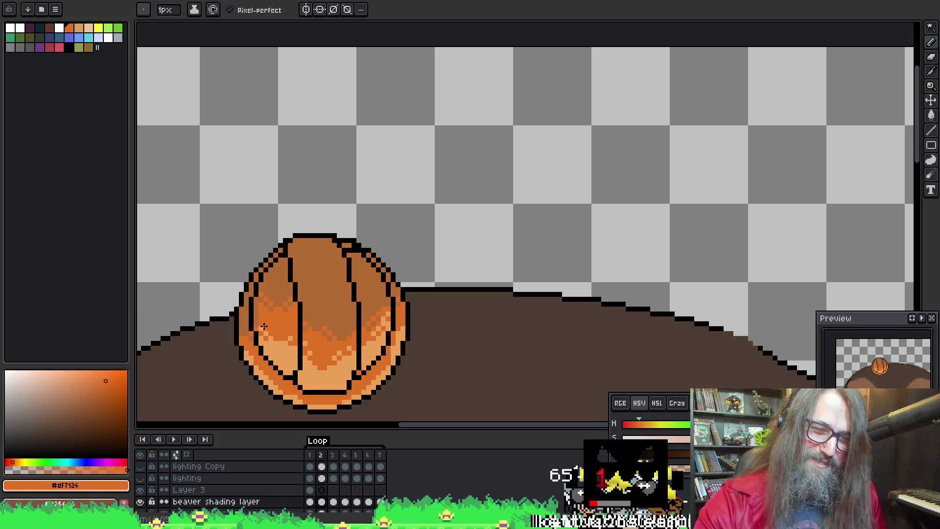
alt+click(261, 355)
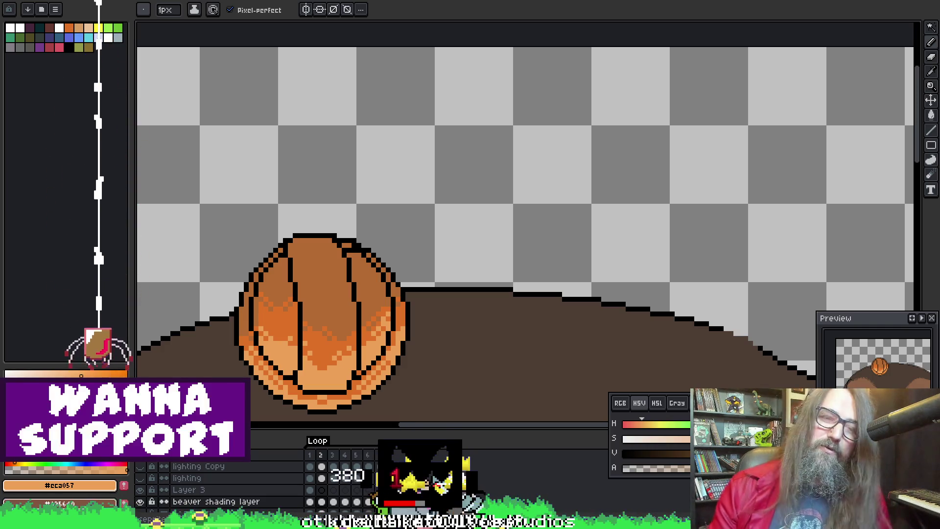
key(ctrl+Tab)
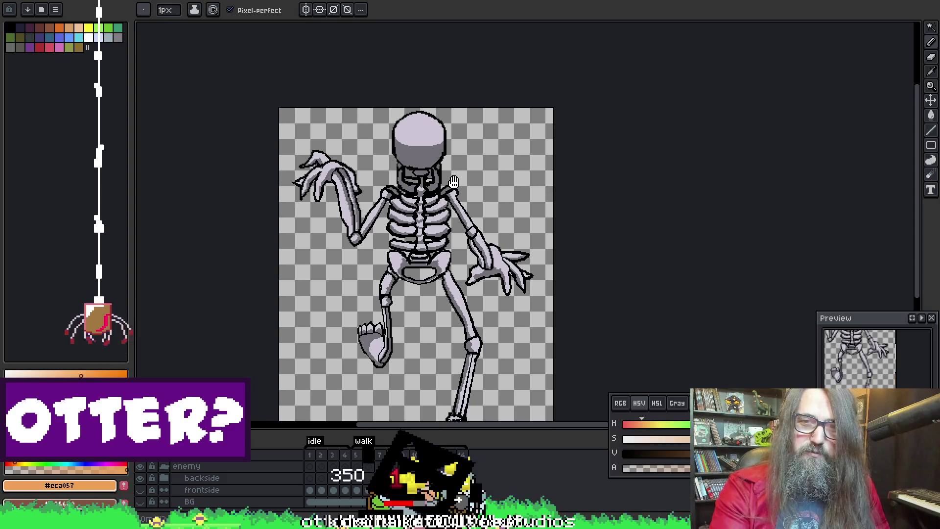
Step: Return to the beaver sprite and step frames back to frame 1, zoomed on the hard hat
key(ctrl+Tab)
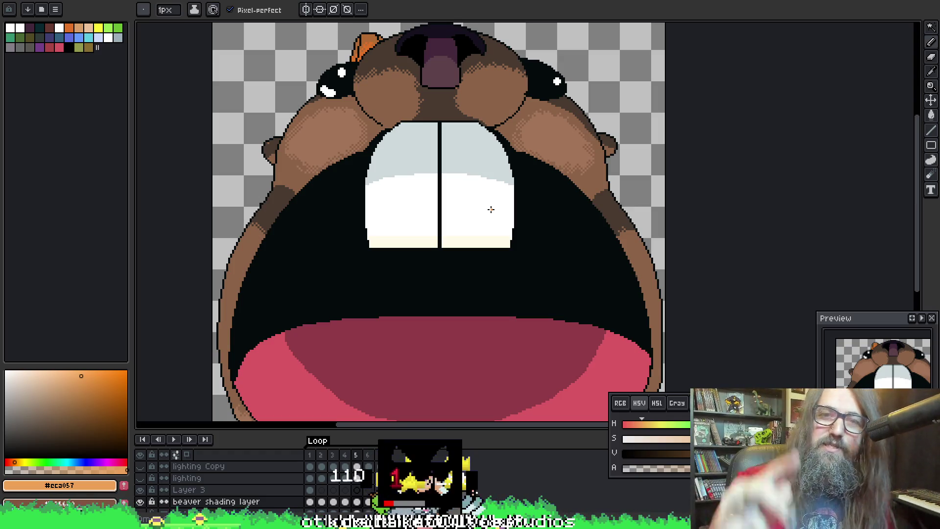
scroll(430, 247, up, 5)
scroll(368, 140, up, 1)
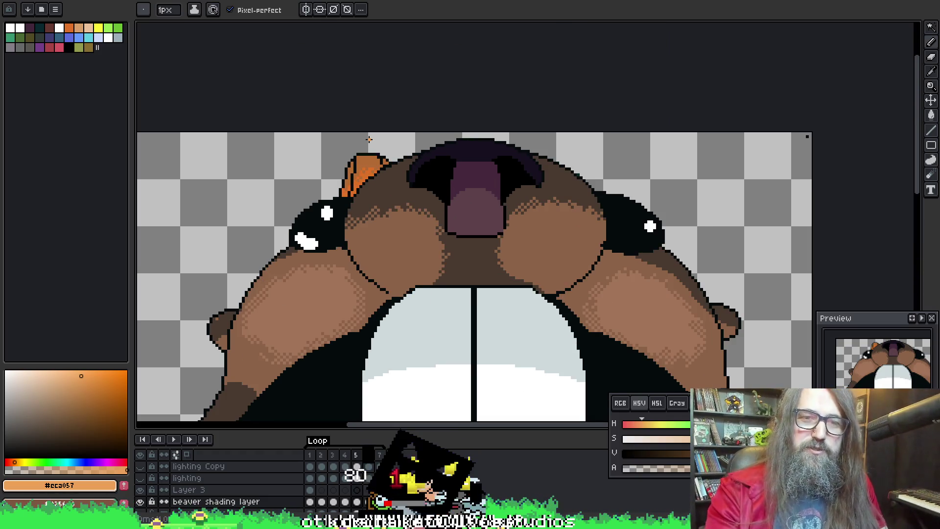
key(Right)
key(Left)
key(Left)
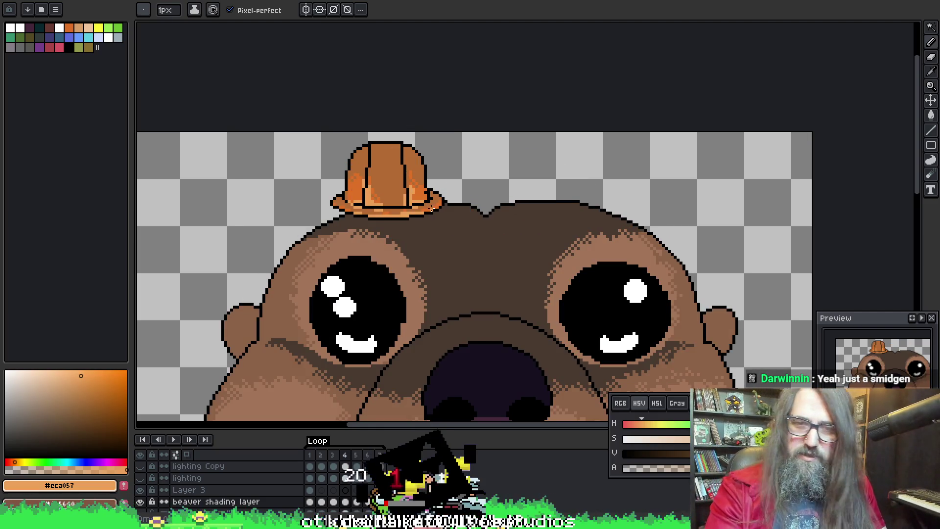
key(Right)
scroll(383, 230, up, 2)
key(Left)
key(Left)
key(Left)
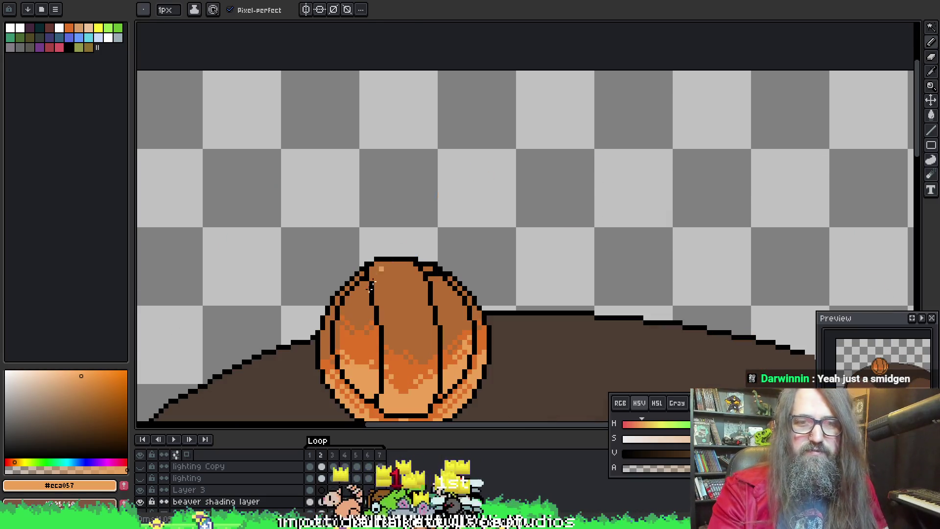
scroll(411, 264, up, 1)
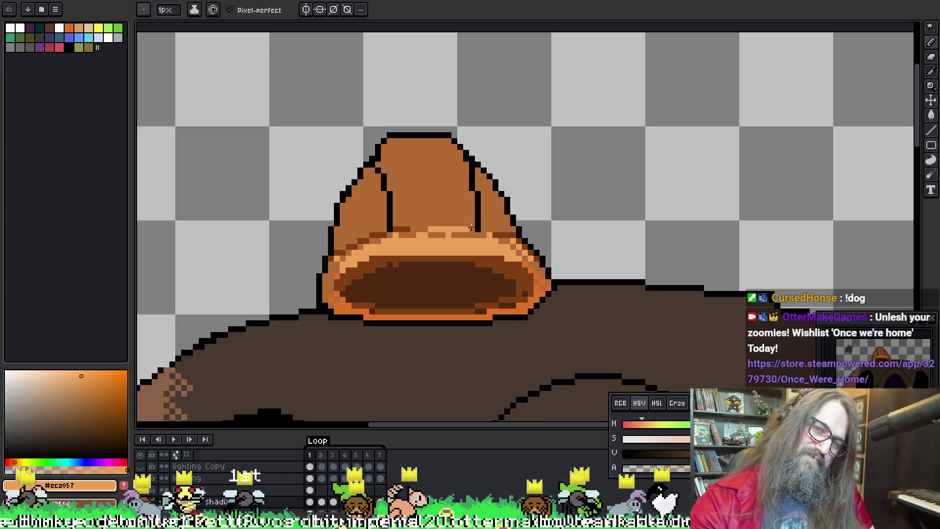
Step: Pick the hat's bright orange and mid brown shades for highlights along the brim in frame 1
key(v)
key(b)
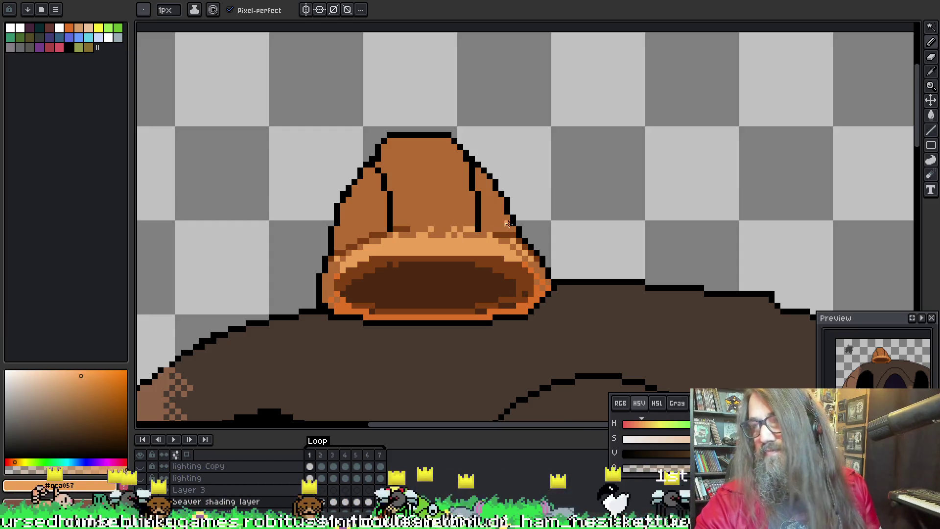
right_click(510, 248)
key(Escape)
key(h)
drag(464, 191, 464, 205)
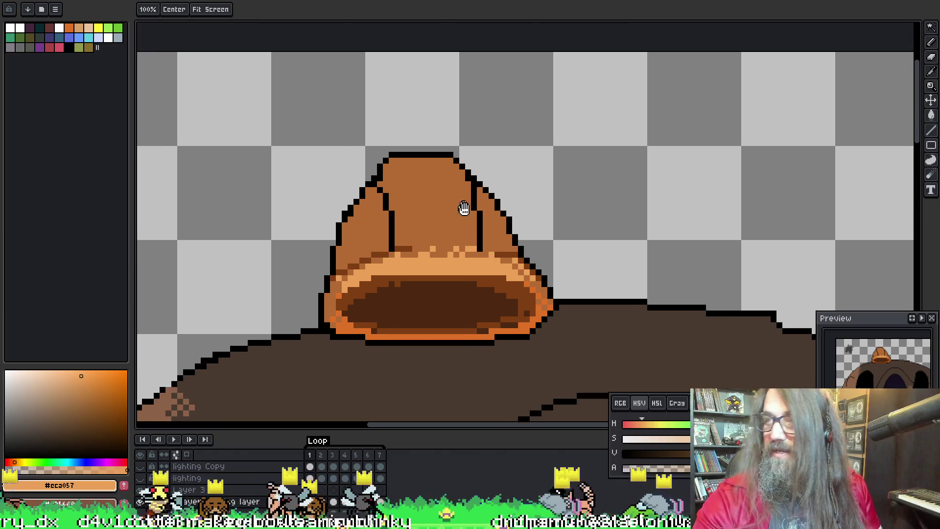
key(b)
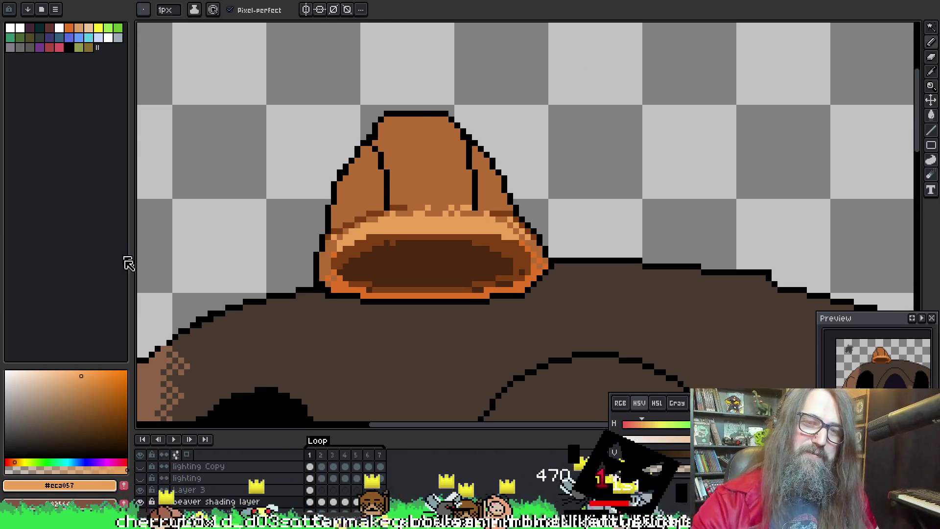
alt+click(326, 254)
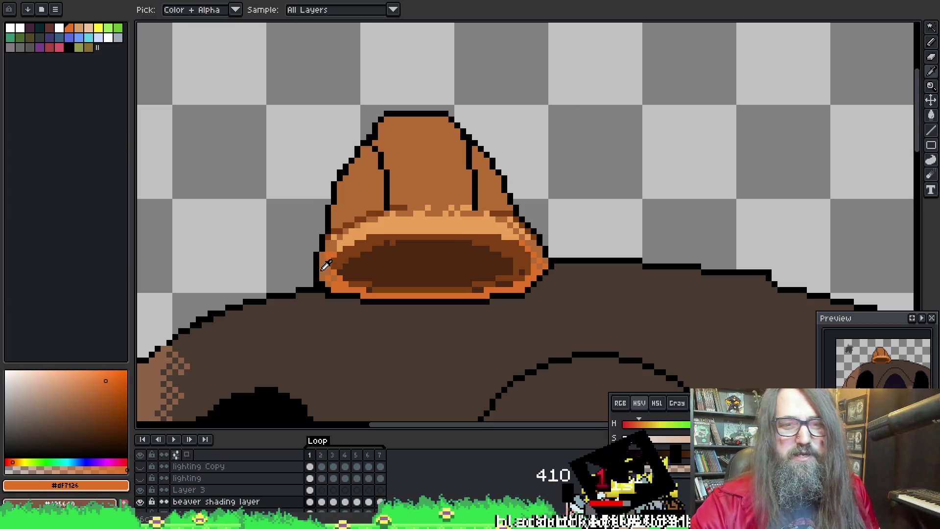
alt+click(323, 256)
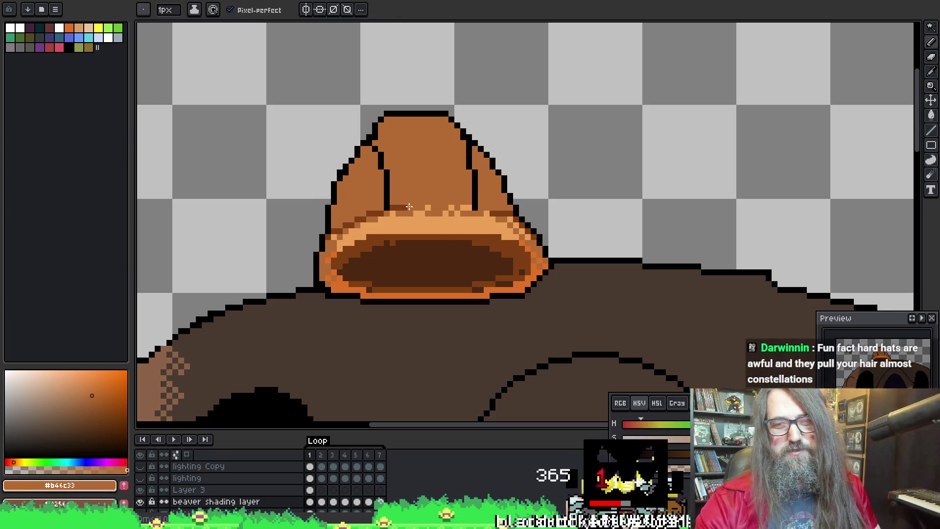
ctrl+right_click(413, 212)
key(Escape)
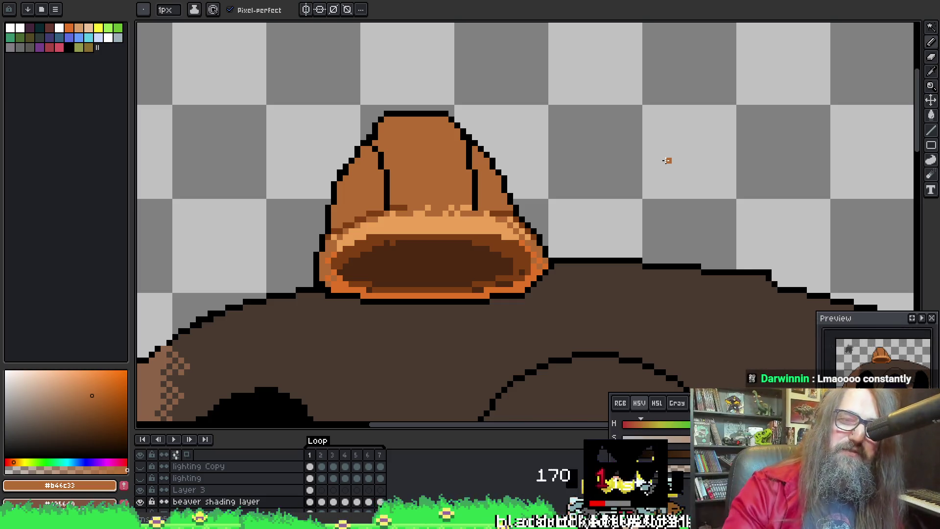
Step: Sample the dark brown #803f13 from the rim, then go to frame 2 and play the animation
key(i)
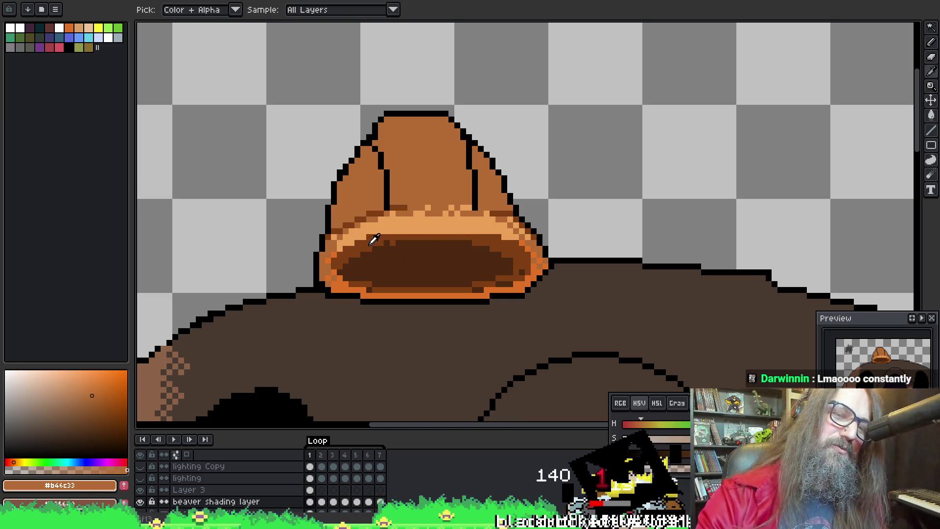
click(374, 238)
key(b)
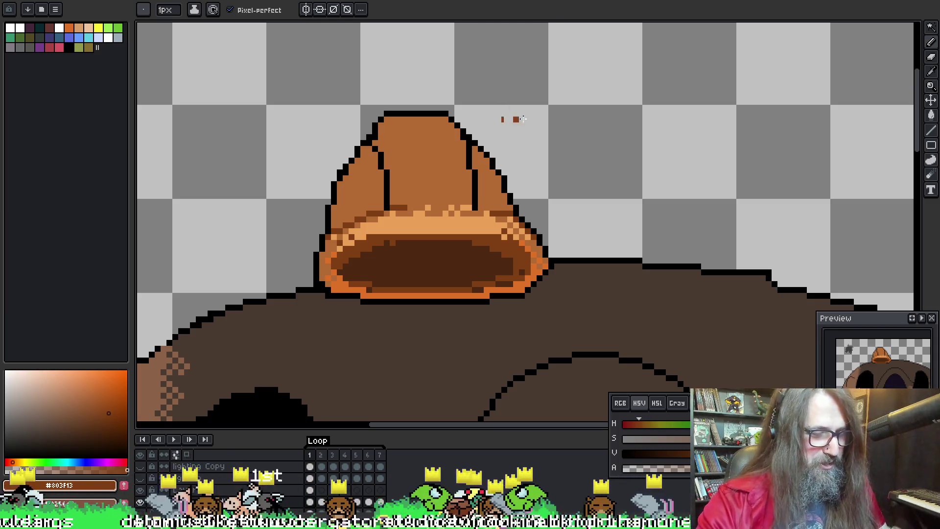
drag(441, 229, 439, 221)
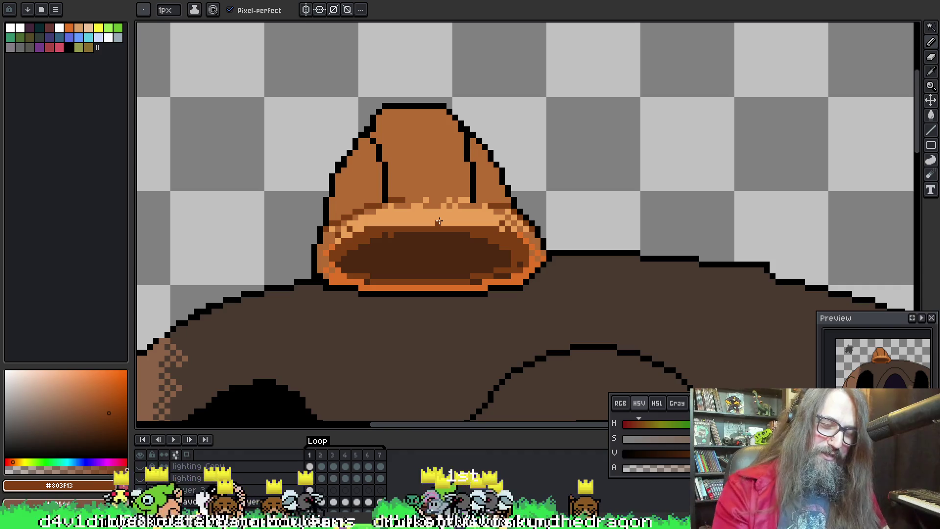
key(Right)
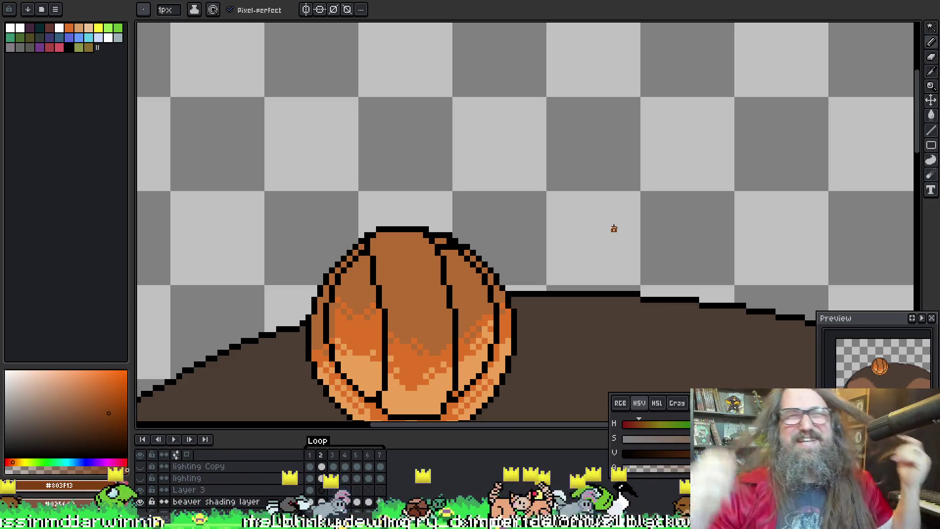
key(Return)
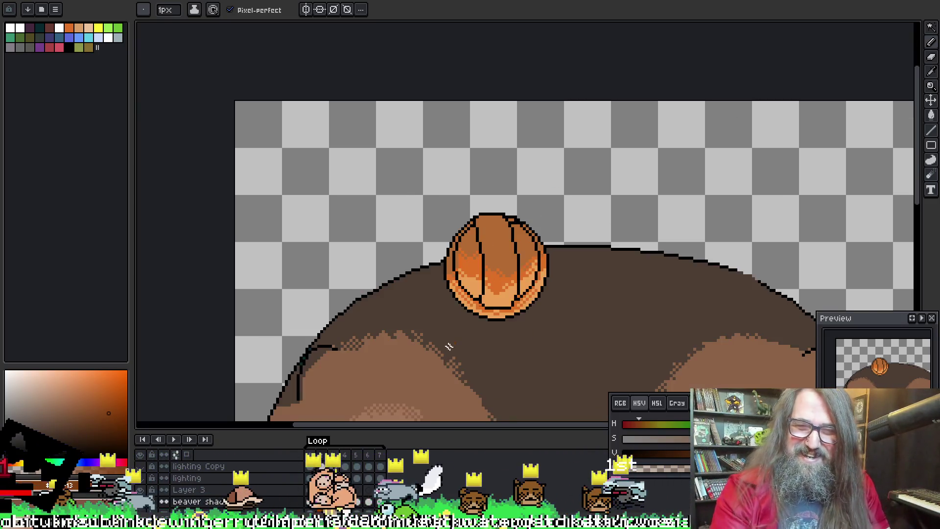
Step: Zoom out to centre the whole beaver during playback, stop on frame 4 and zoom in on the hat
scroll(346, 180, down, 3)
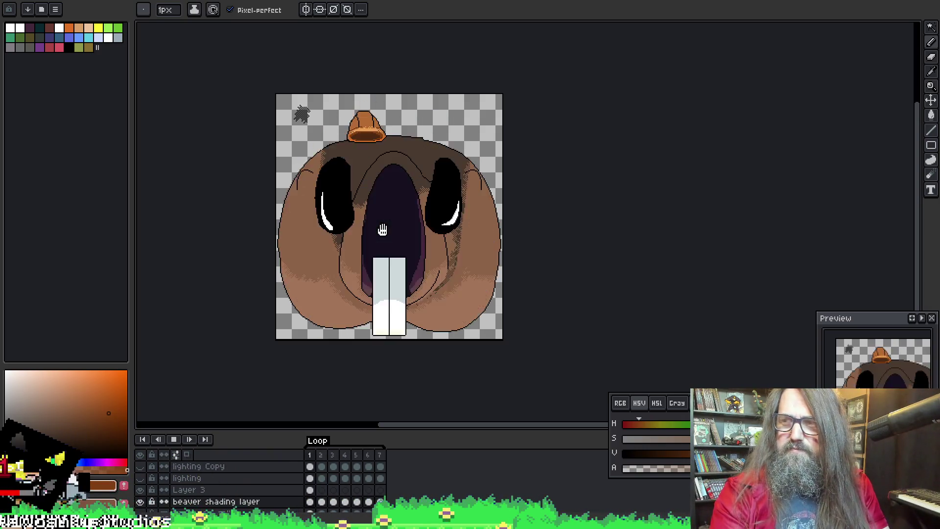
drag(383, 230, 433, 261)
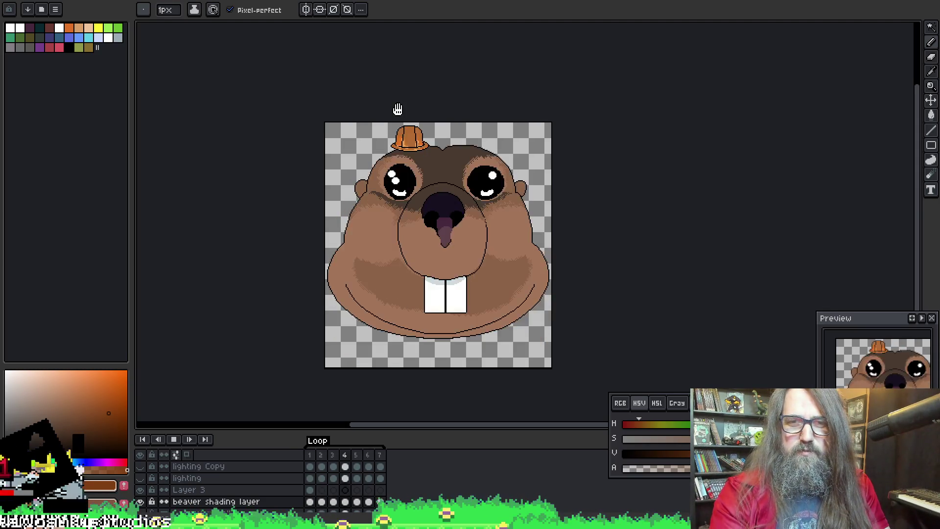
key(Return)
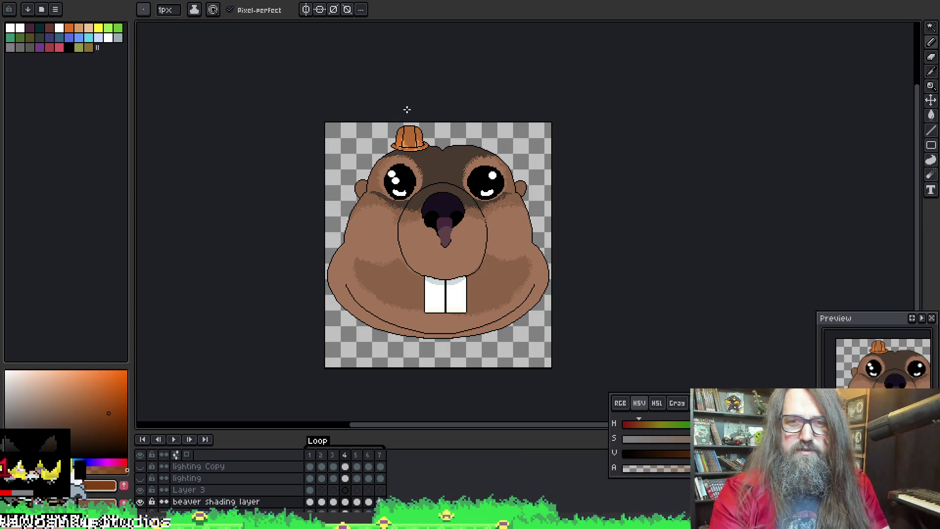
scroll(410, 142, up, 4)
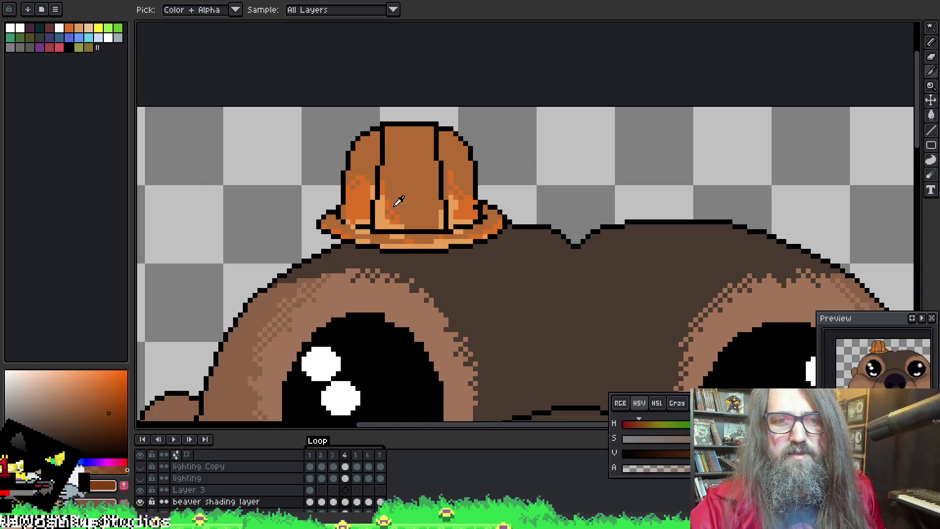
Step: Add light orange highlights to both sides of the hat on frame 4, using oranges picked from the hat
alt+click(394, 210)
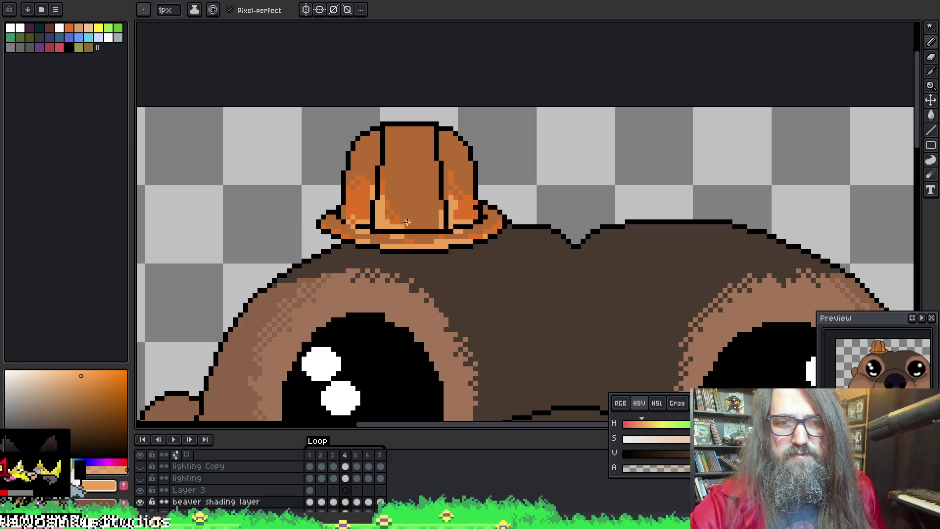
alt+click(391, 215)
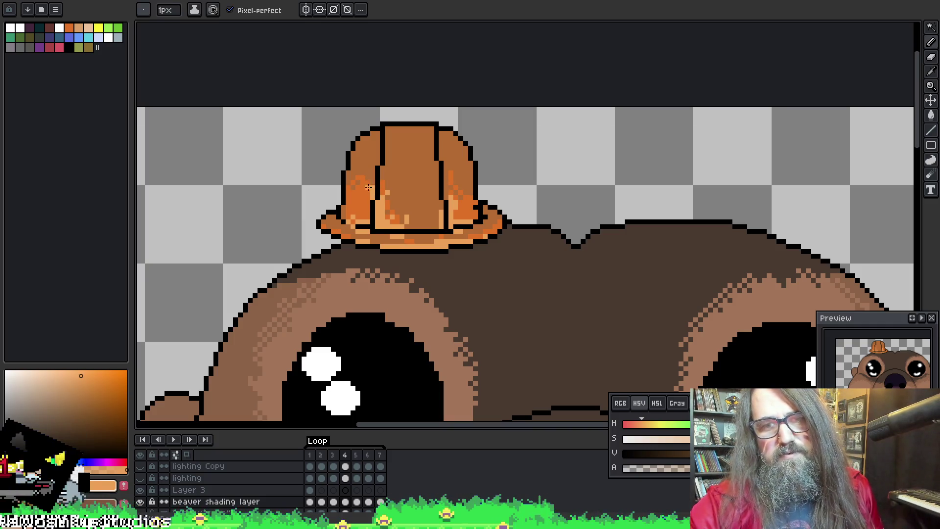
alt+click(450, 203)
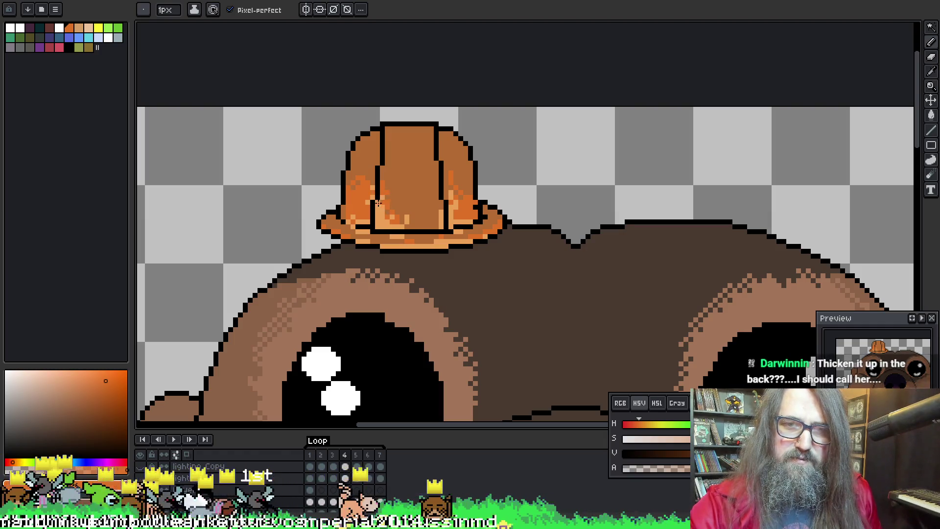
drag(426, 228, 437, 222)
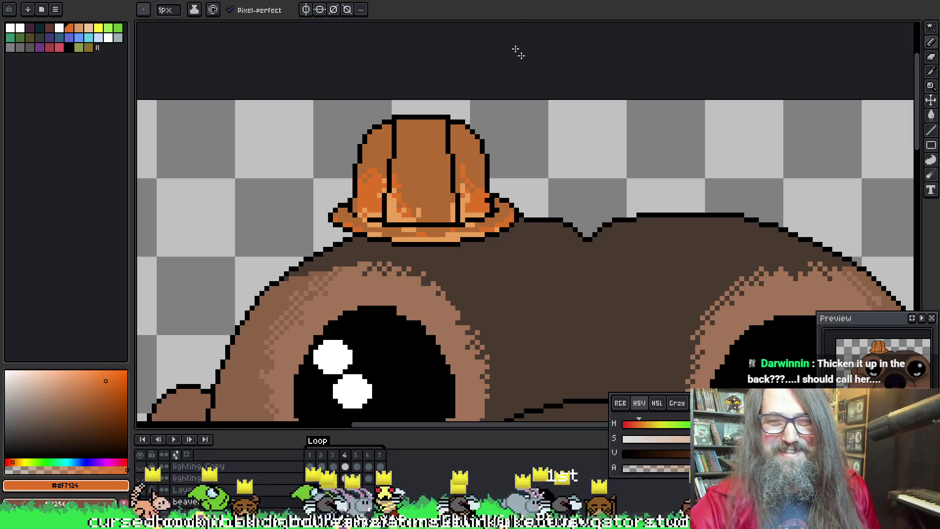
key(alt)
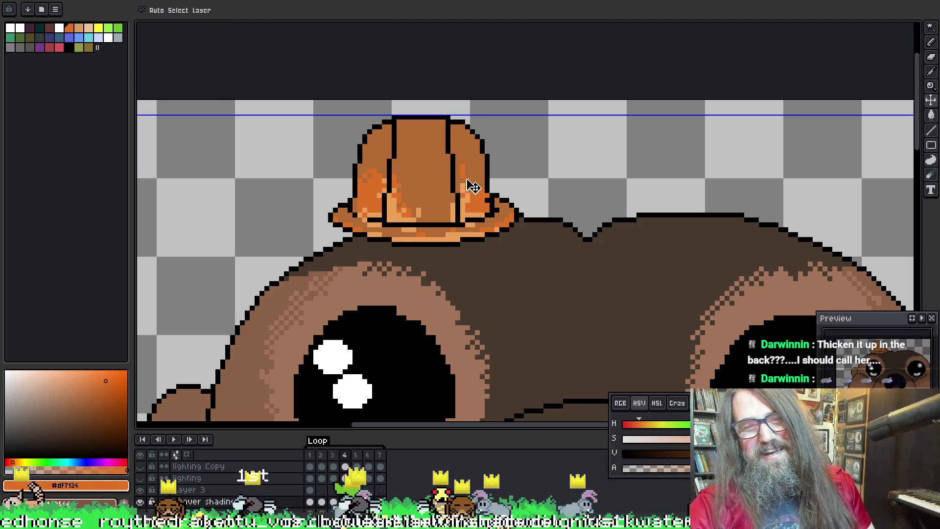
Step: Save the file, frame the whole beaver, and play the animation
key(ctrl+s)
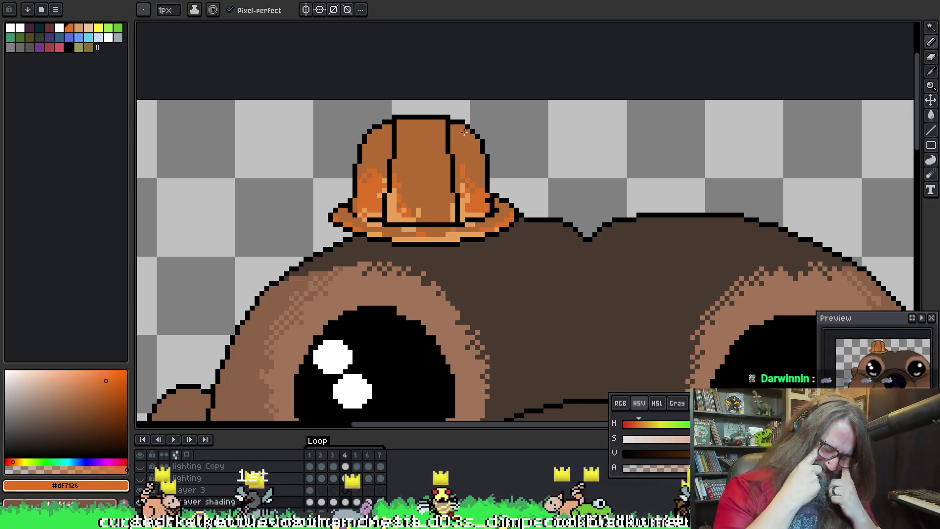
drag(443, 181, 425, 157)
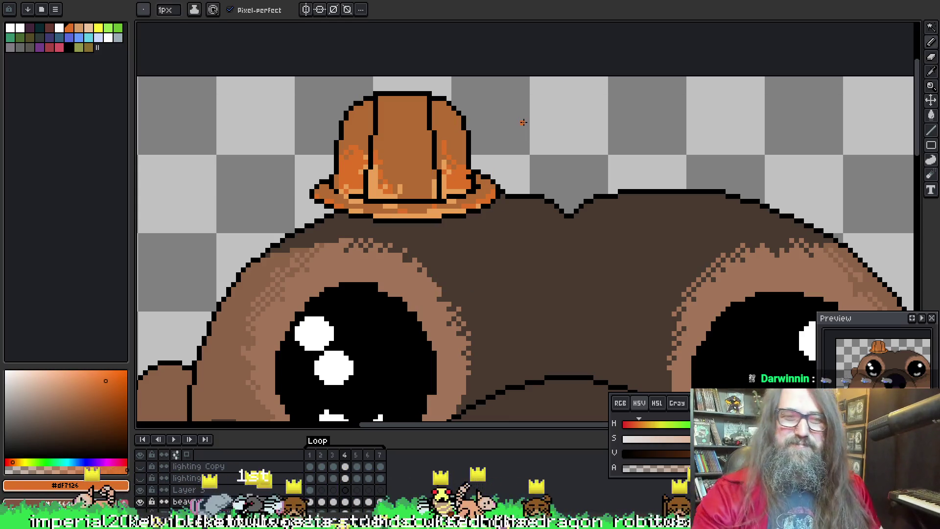
scroll(509, 132, down, 1)
mouse_move(519, 286)
mouse_down()
mouse_move(451, 157)
mouse_move(426, 146)
mouse_up()
scroll(426, 147, down, 3)
scroll(401, 183, up, 2)
mouse_move(401, 183)
mouse_down()
mouse_move(457, 248)
mouse_move(455, 259)
mouse_up()
scroll(465, 279, down, 2)
key(Return)
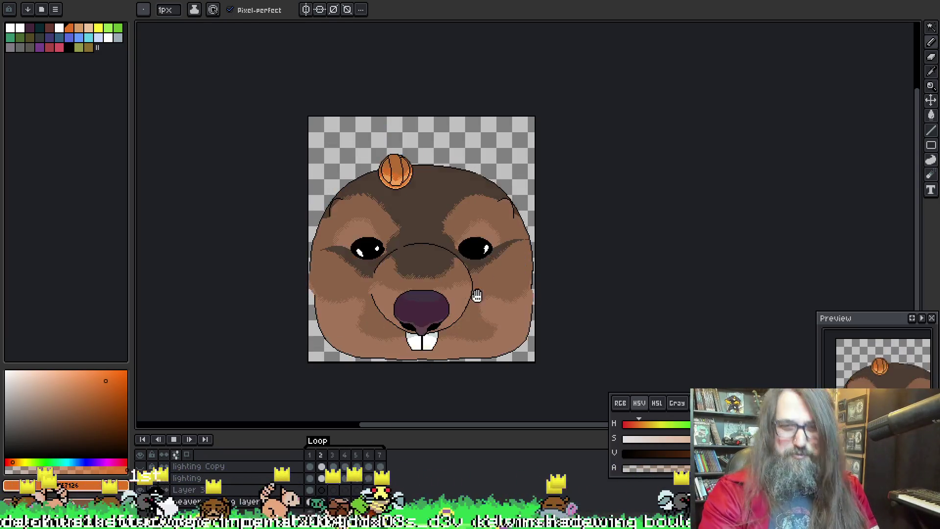
Step: Stop, restart and replay the animation to review the frames
key(Return)
scroll(380, 202, up, 2)
scroll(383, 154, down, 2)
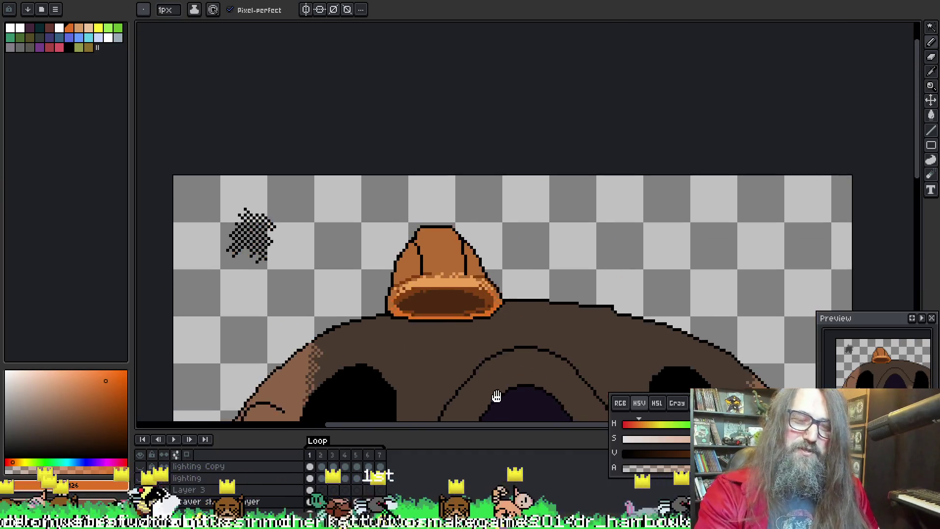
key(Return)
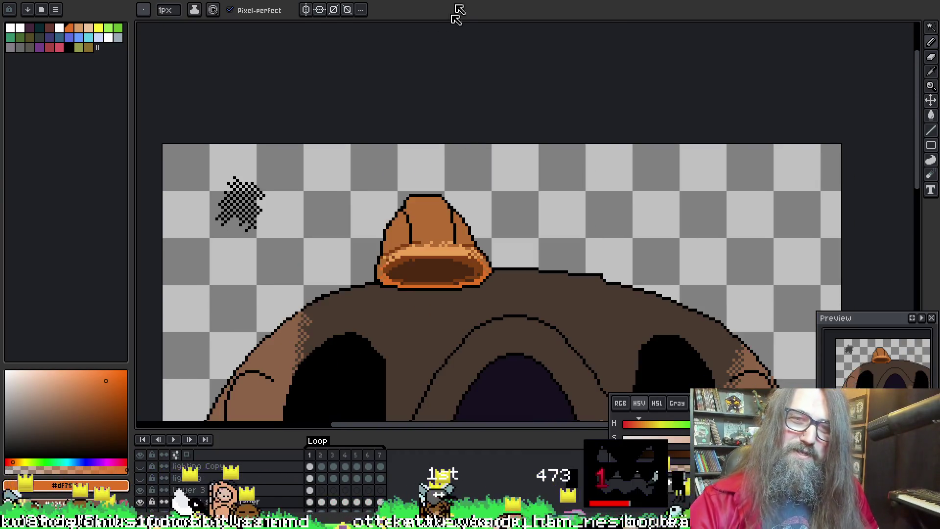
key(Return)
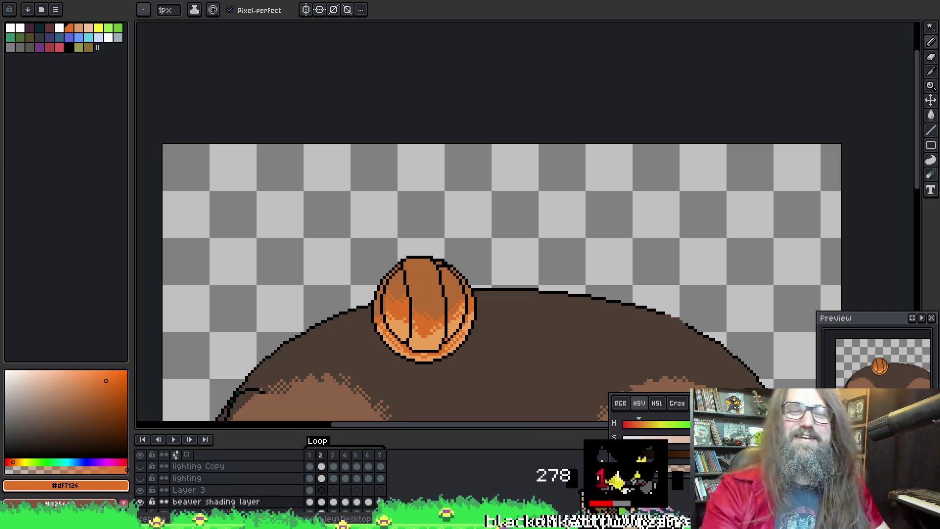
key(minus)
key(Return)
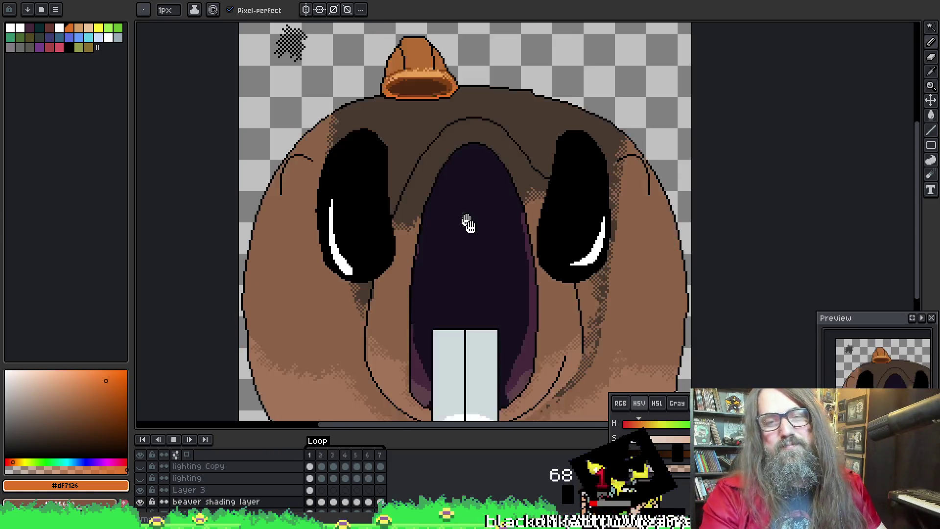
Step: Zoom in on the top of the beaver's head and step to frame 5
scroll(468, 222, down, 1)
drag(544, 316, 445, 263)
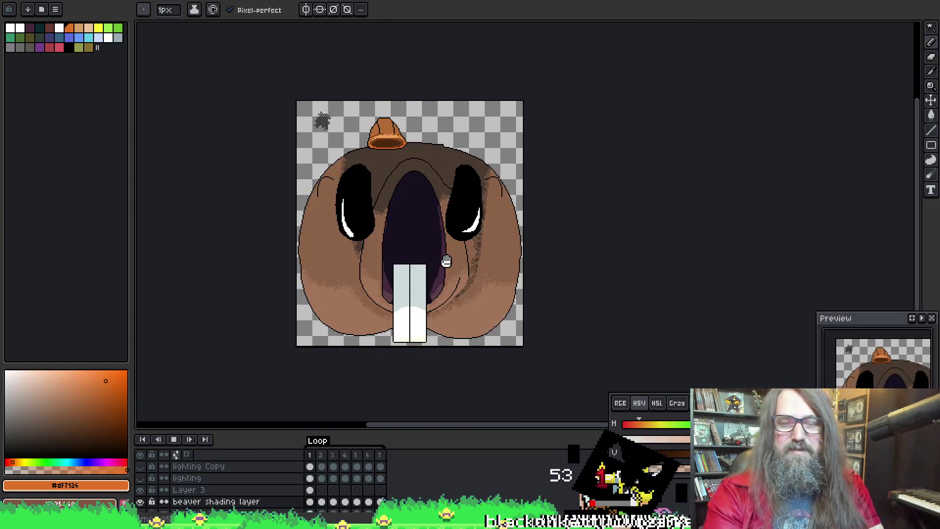
scroll(431, 202, up, 1)
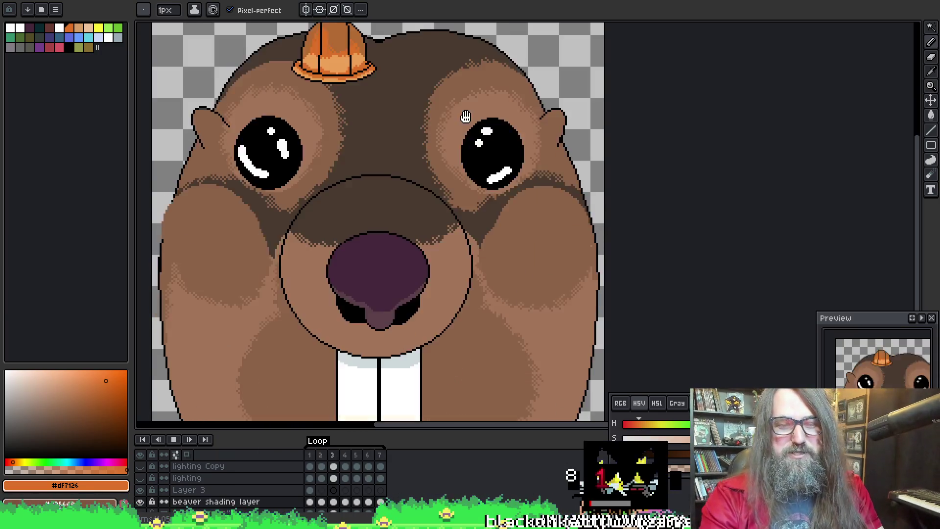
scroll(465, 116, down, 1)
scroll(445, 160, up, 1)
drag(442, 182, 474, 240)
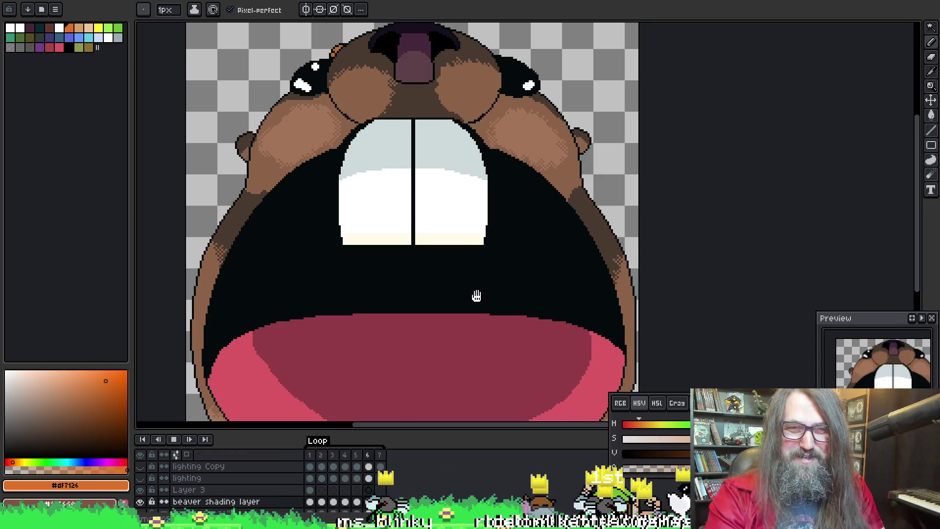
scroll(477, 293, down, 1)
drag(419, 284, 380, 240)
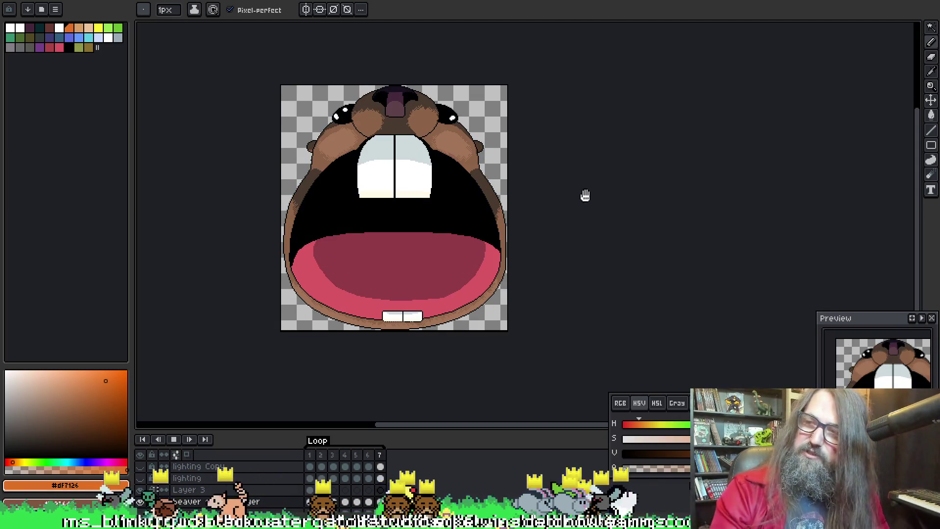
scroll(372, 127, up, 3)
mouse_move(347, 142)
mouse_down()
mouse_move(420, 216)
mouse_move(474, 238)
mouse_up()
key(Right)
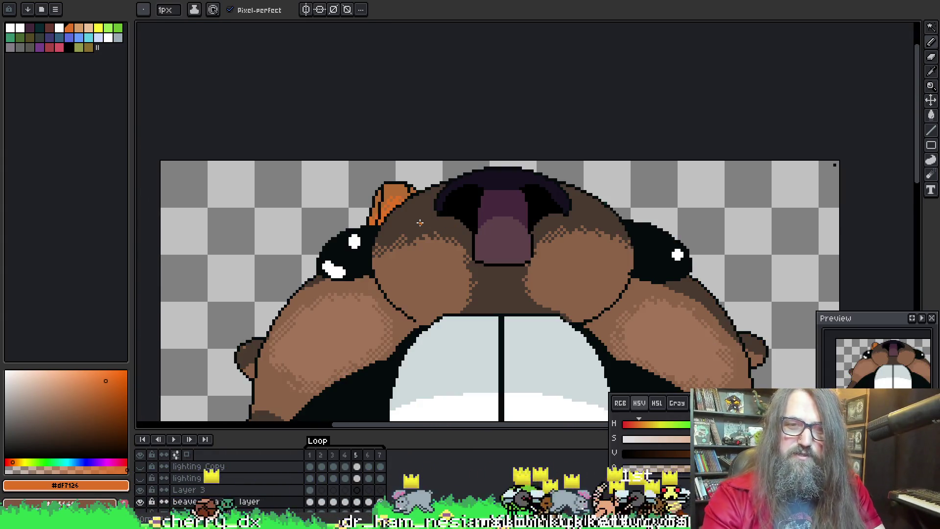
Step: Select the orange hat piece behind the head, try deleting, pasting and moving it, then undo
key(r)
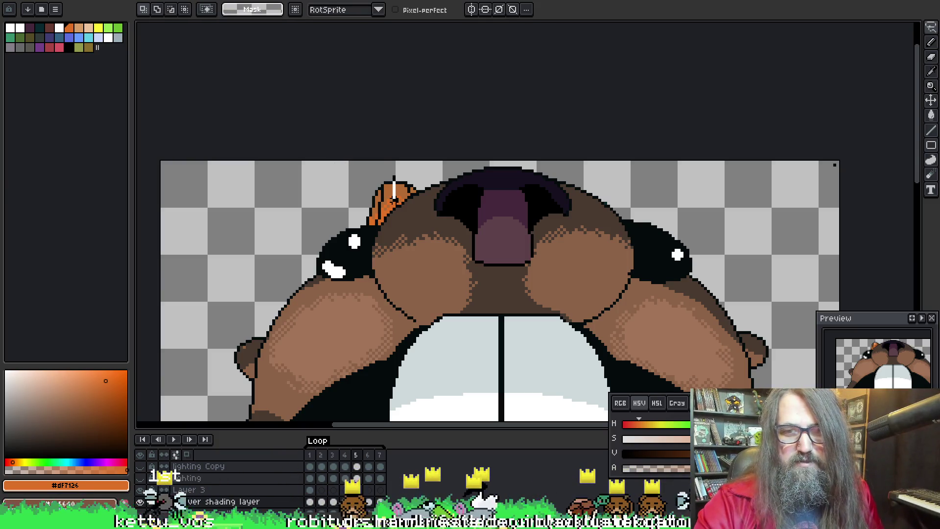
drag(417, 147, 441, 136)
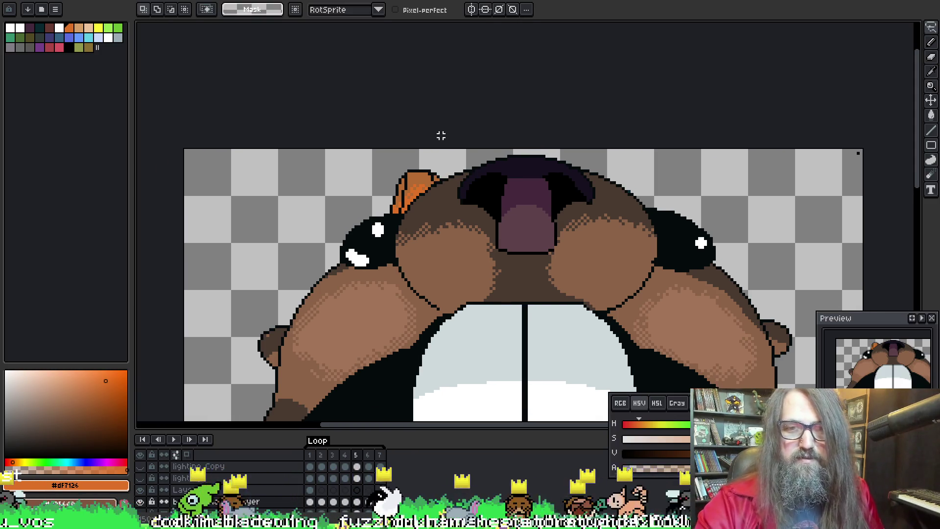
scroll(441, 122, up, 1)
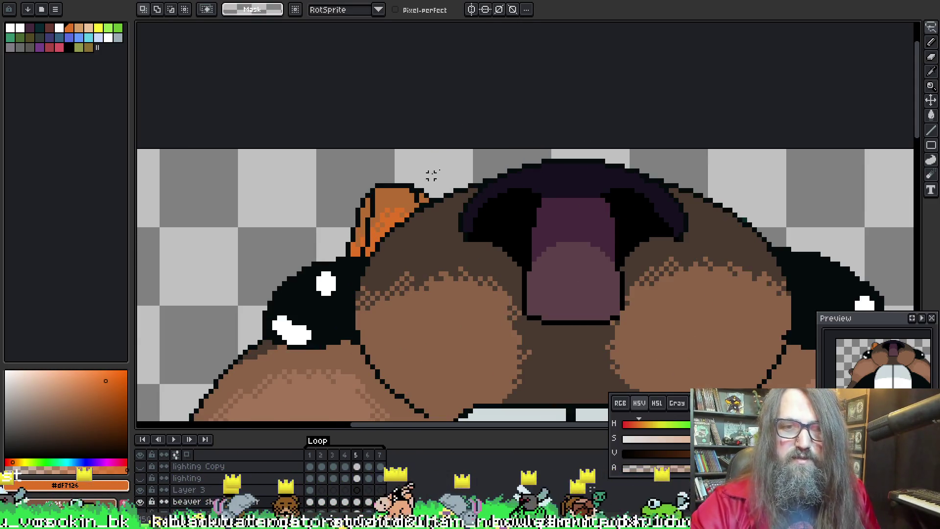
mouse_move(388, 184)
mouse_down()
mouse_move(390, 211)
mouse_move(403, 219)
mouse_move(429, 182)
mouse_move(392, 174)
mouse_up()
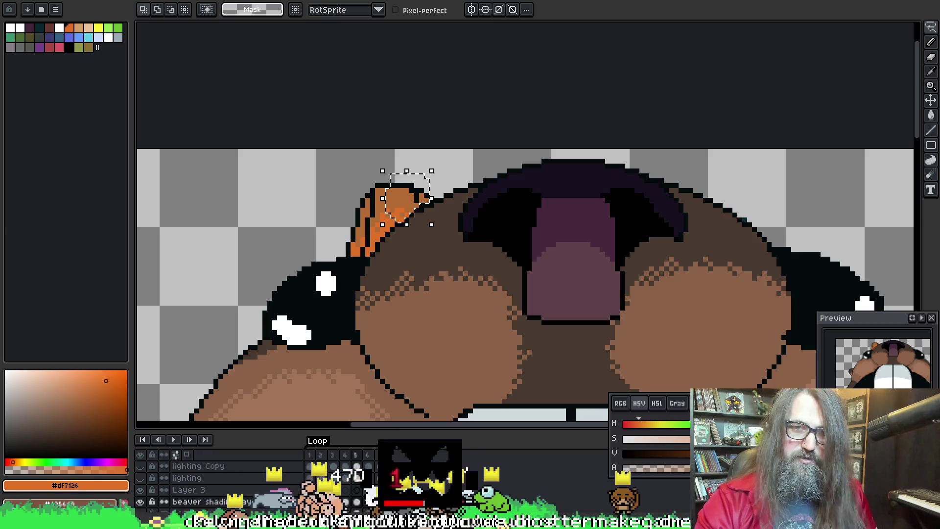
key(Delete)
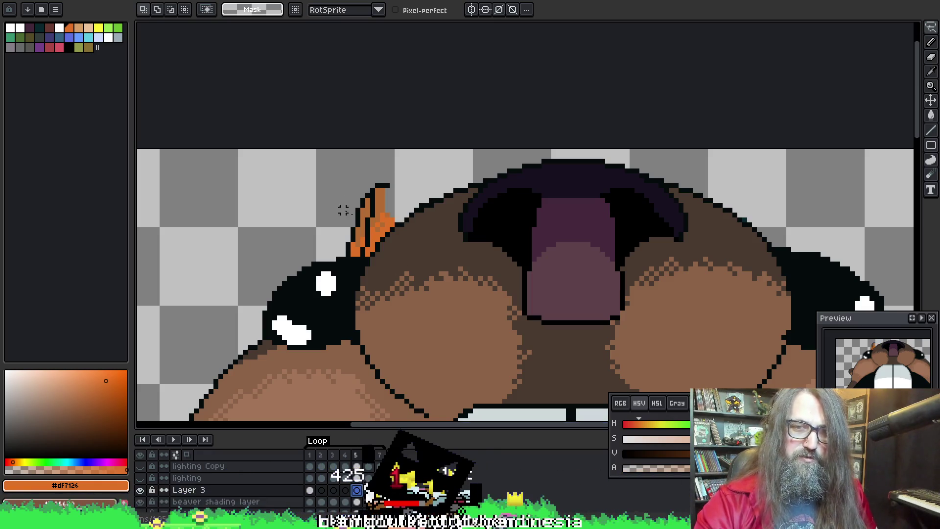
key(ctrl+v)
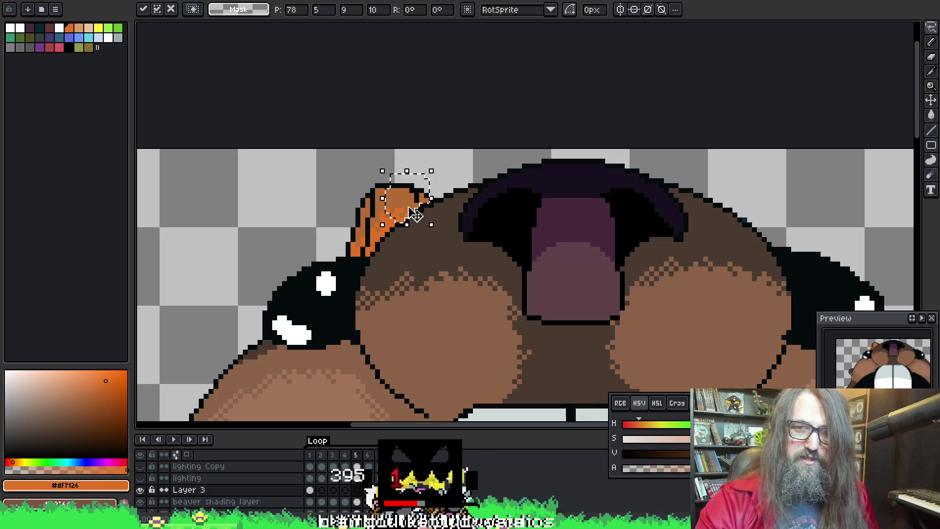
drag(421, 210, 416, 208)
key(ctrl+z)
key(ctrl+z)
key(ctrl+z)
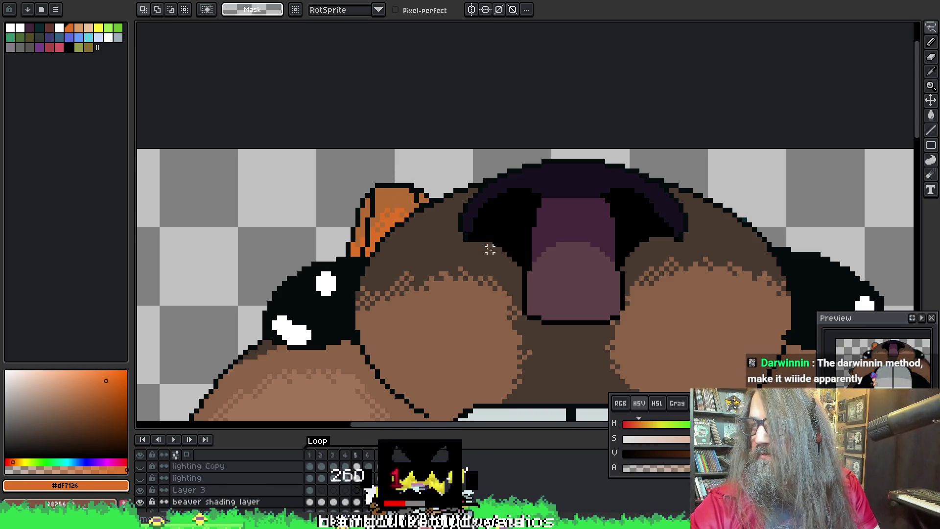
Step: Compare frames 4 and 5, then lasso-select the hat piece on frame 5
key(Left)
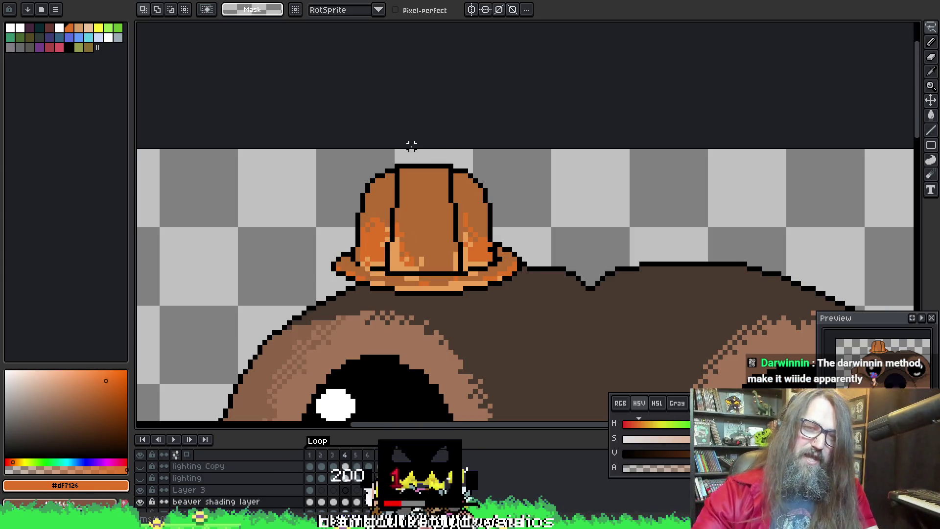
key(Right)
key(i)
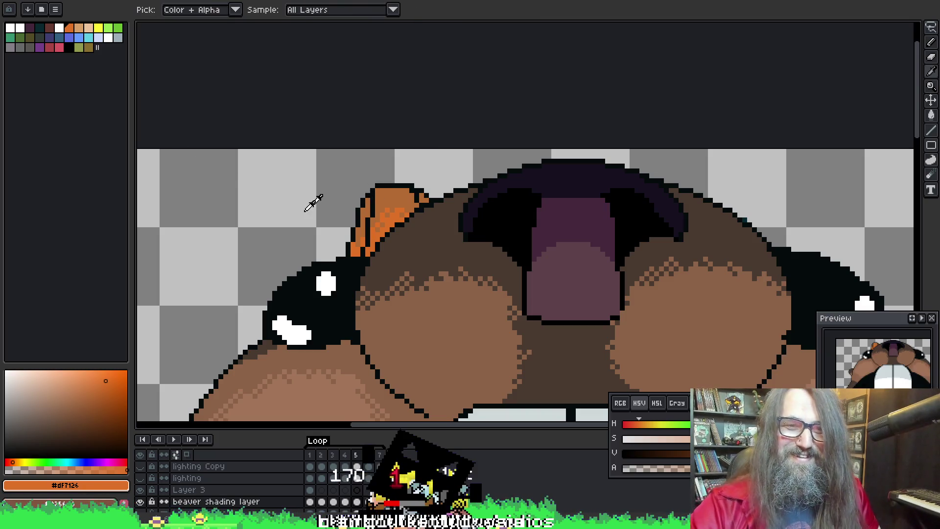
key(q)
mouse_move(323, 174)
mouse_down()
mouse_move(353, 233)
mouse_move(359, 462)
mouse_up()
mouse_move(378, 166)
mouse_down()
mouse_move(323, 218)
mouse_move(346, 254)
mouse_move(384, 247)
mouse_up()
key(ctrl+t)
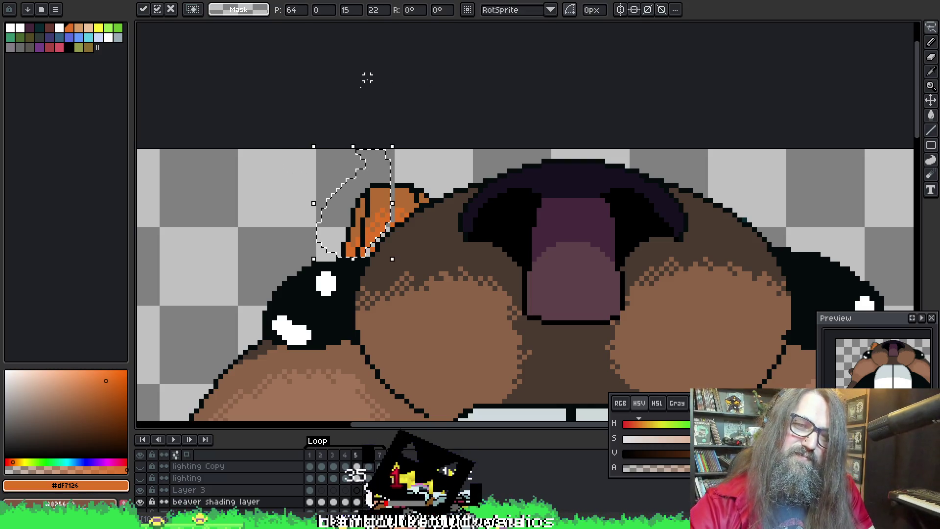
Step: Check frame 4, then nudge frame 5's selected hat piece one pixel left and commit it
scroll(422, 142, down, 1)
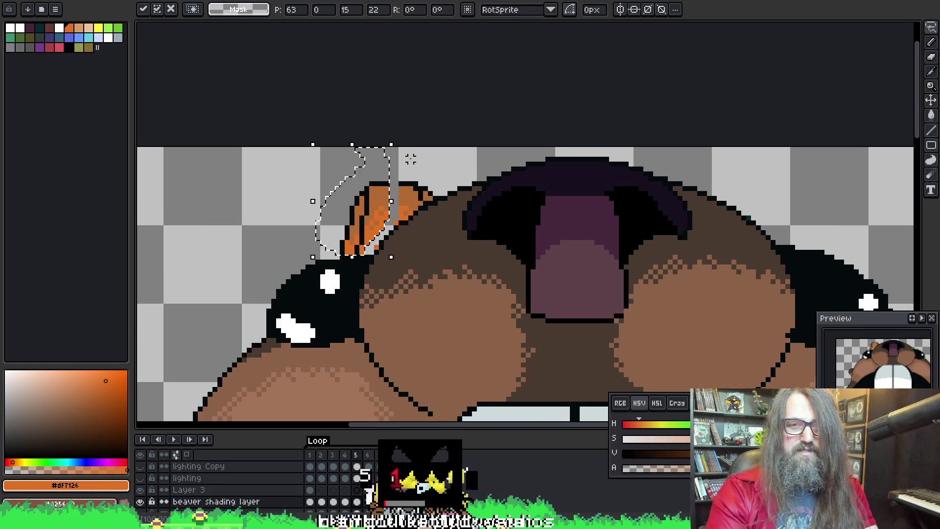
click(345, 501)
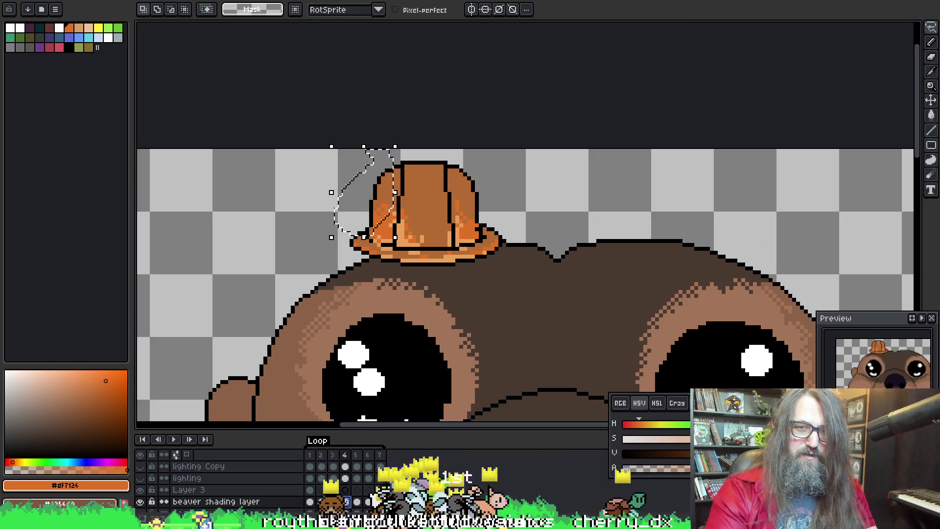
scroll(394, 164, up, 1)
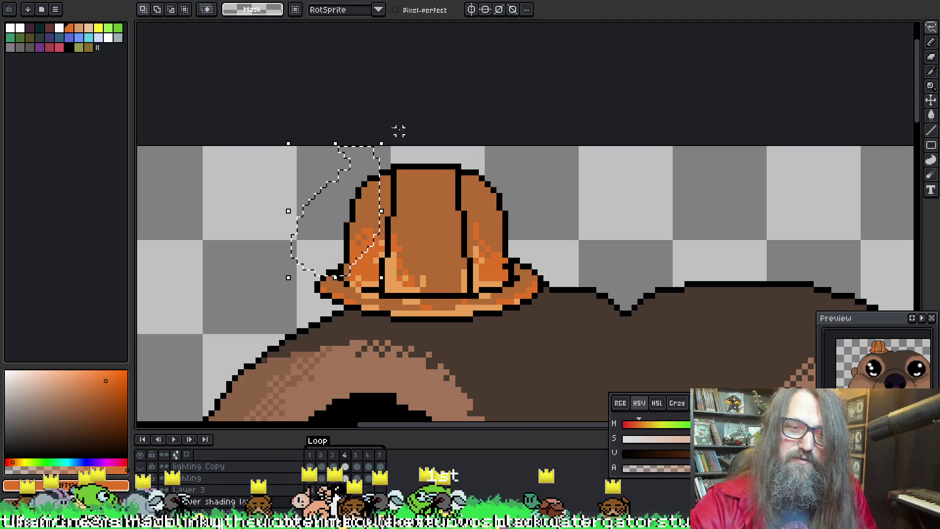
key(Right)
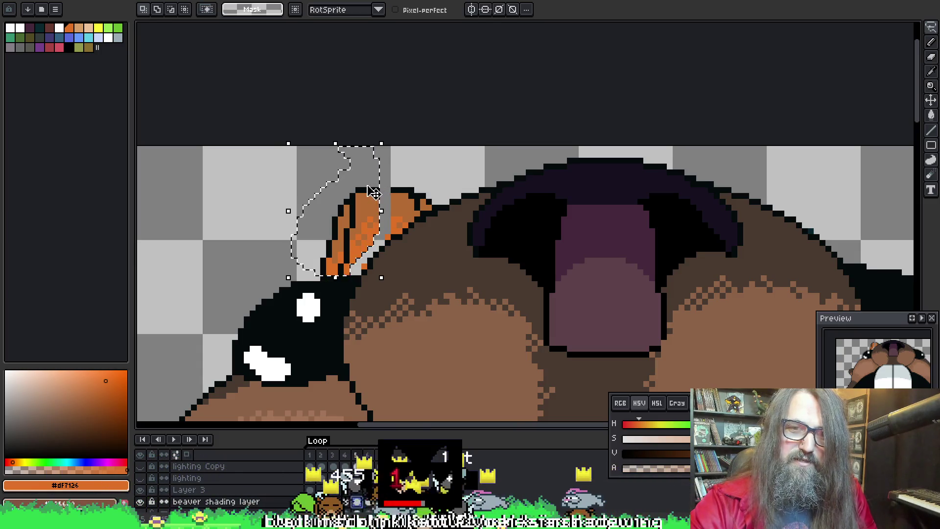
key(Left)
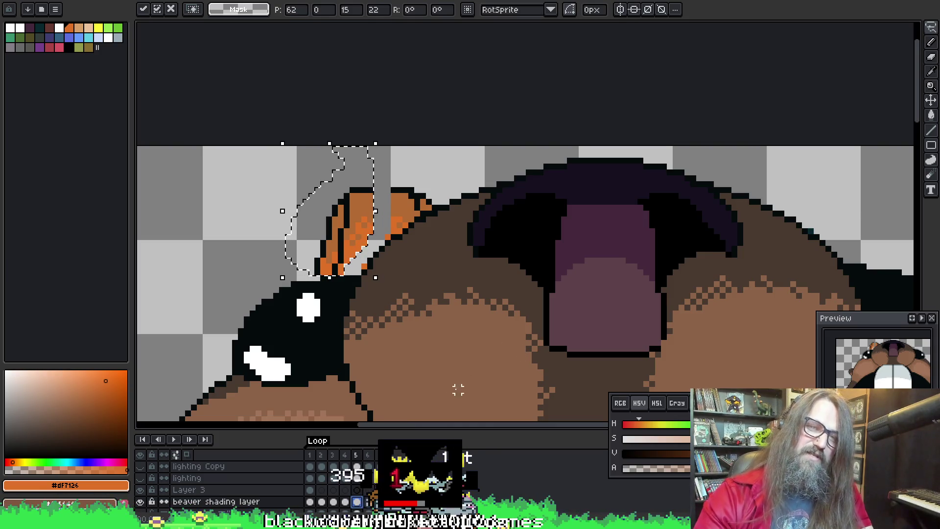
key(Return)
Step: Flip between frames 4 and 5 to check the hat, then outline the hat piece as a selection
key(comma)
key(period)
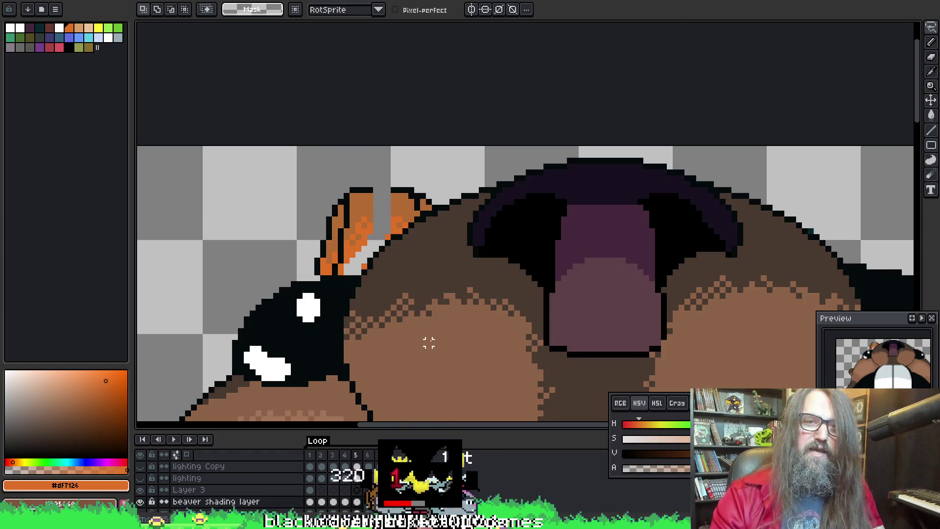
key(period)
key(comma)
key(comma)
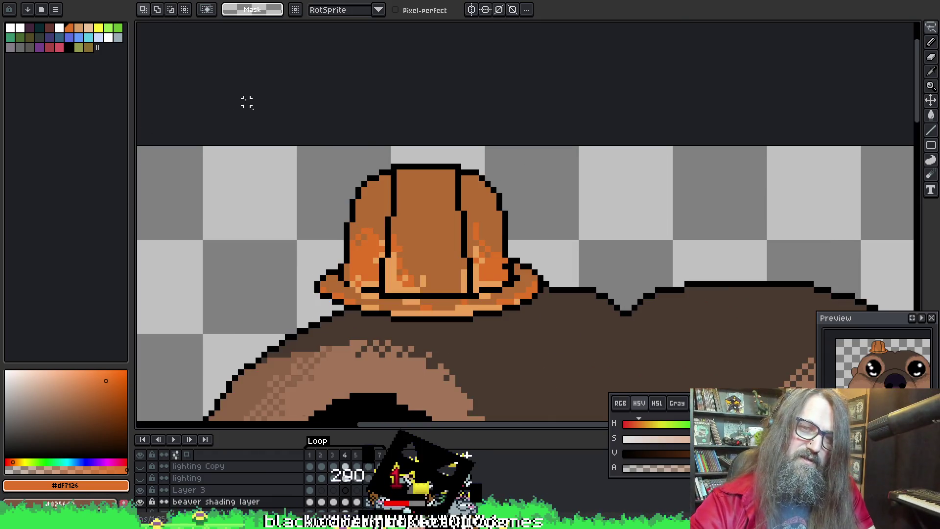
key(period)
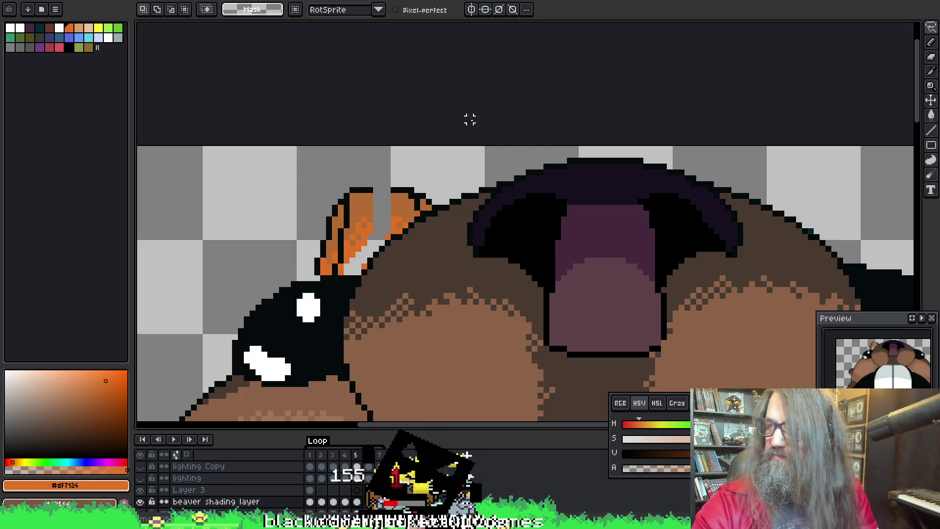
key(Left)
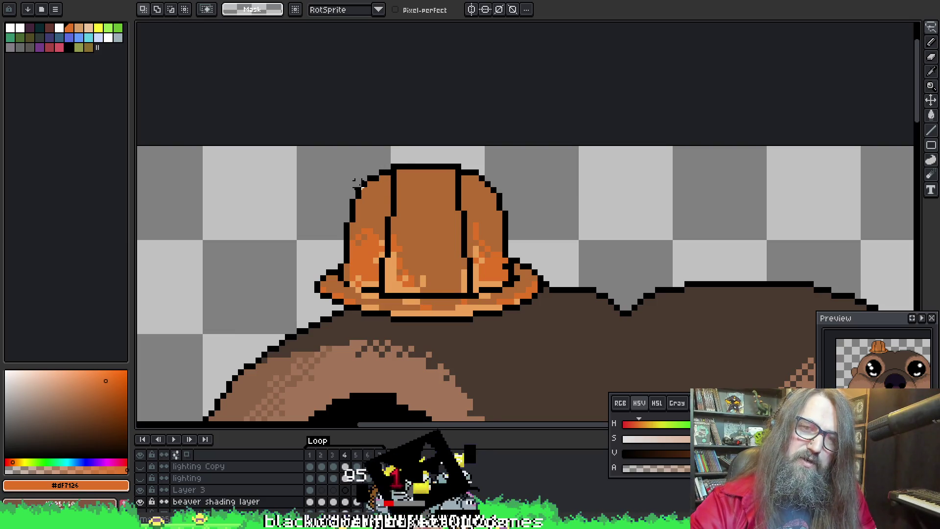
key(Left)
key(Right)
key(Right)
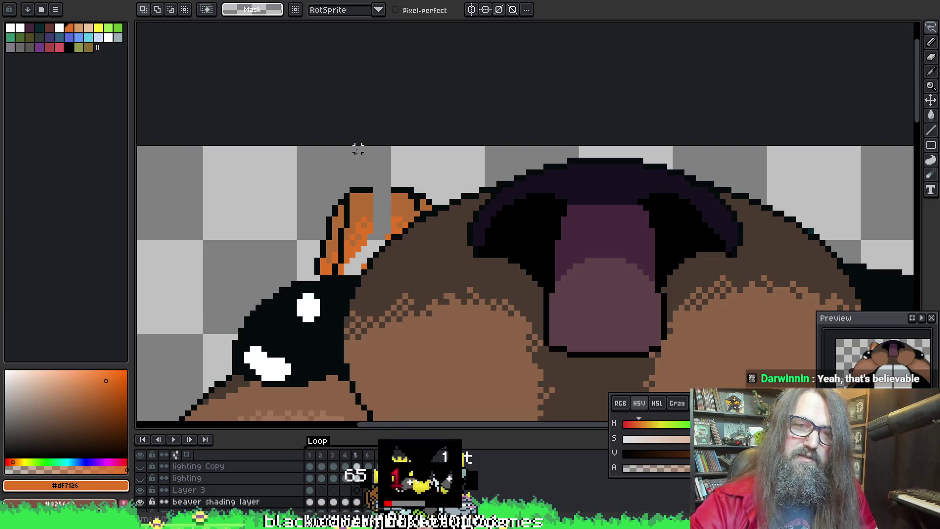
mouse_move(311, 196)
mouse_down()
mouse_move(300, 258)
mouse_move(335, 267)
mouse_move(345, 222)
mouse_move(316, 164)
mouse_move(316, 274)
mouse_up()
Step: Commit the nudged hat piece and pick the dark outline colour from the artwork
key(Return)
scroll(285, 197, down, 5)
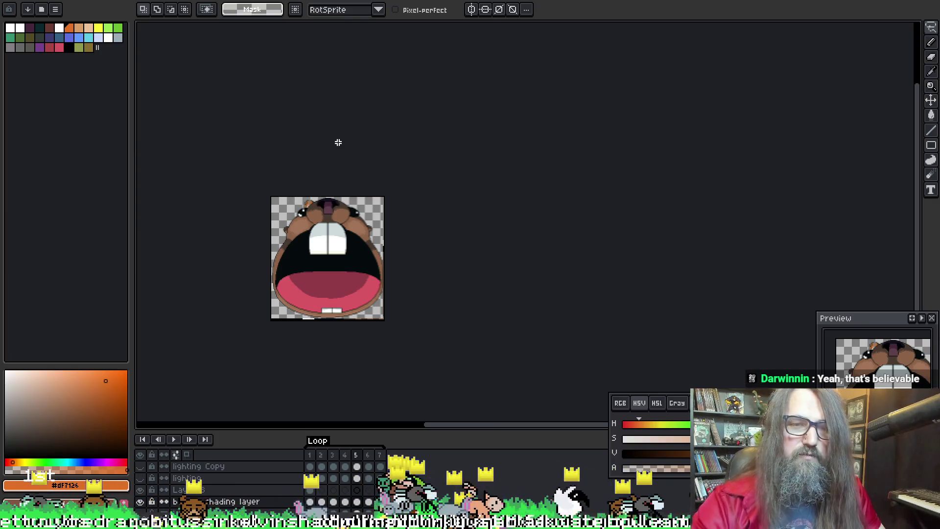
scroll(289, 185, up, 5)
scroll(320, 221, up, 2)
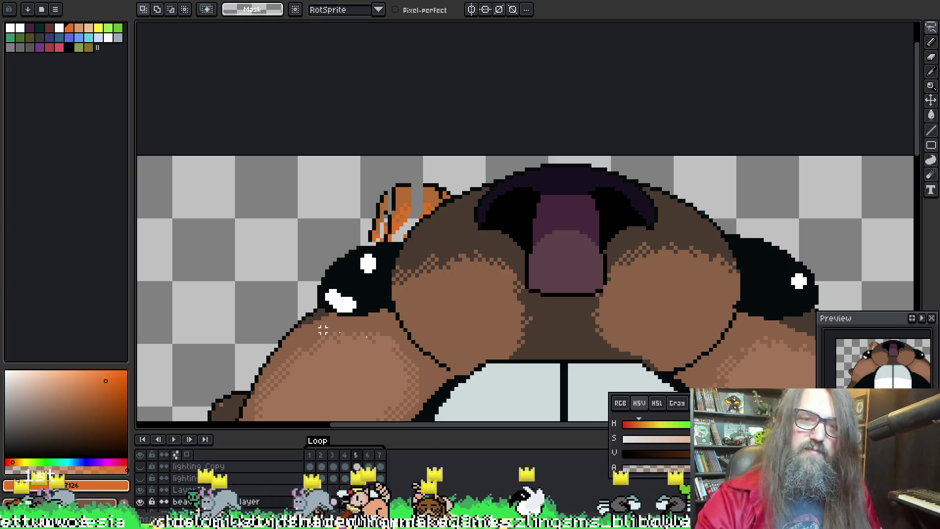
drag(339, 270, 350, 283)
key(b)
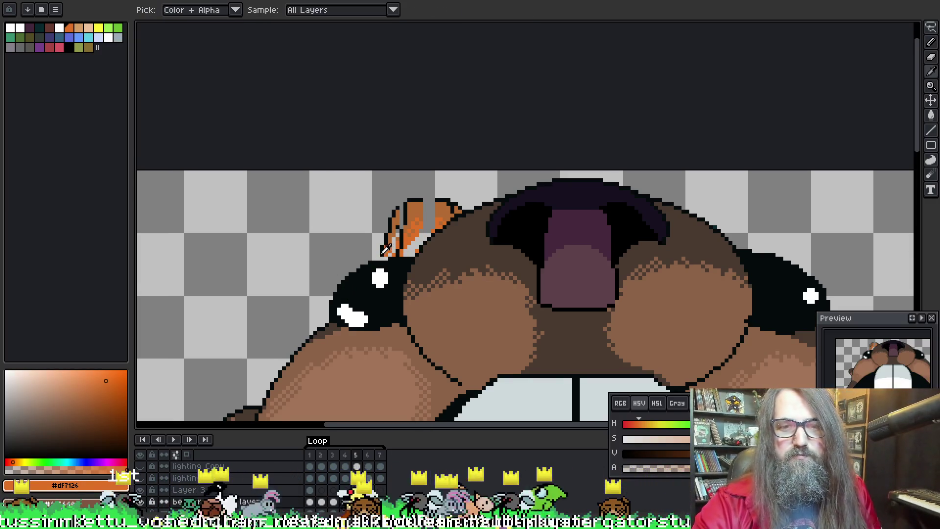
alt+click(382, 252)
alt+click(380, 253)
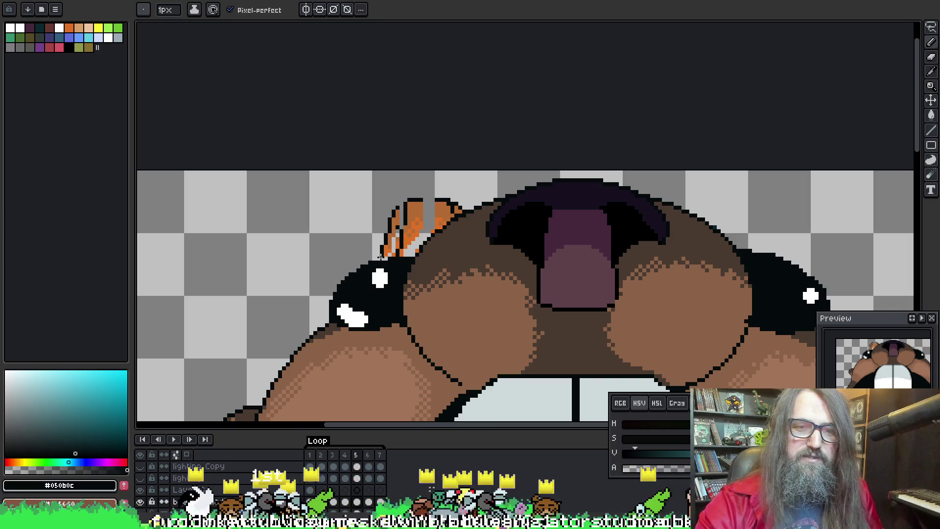
scroll(421, 226, up, 2)
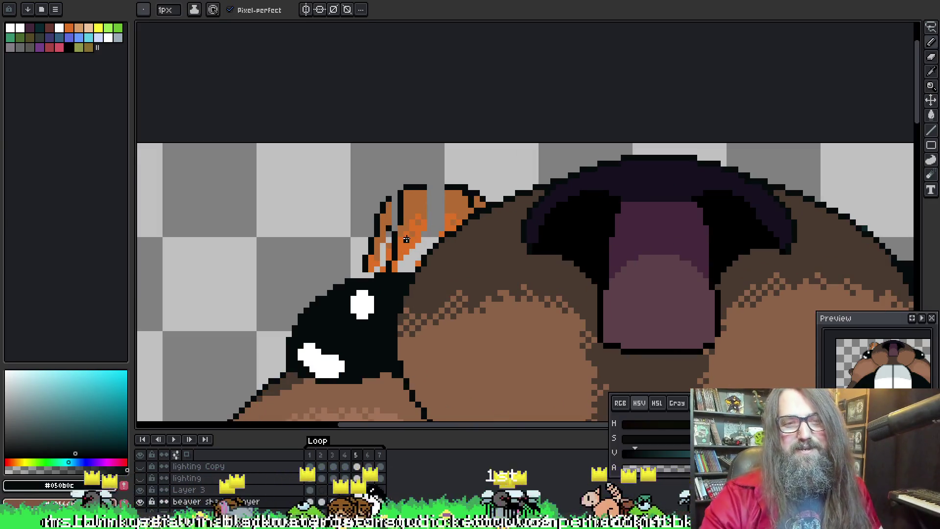
Step: Play the frames, then marquee-select the hat's left strip beside the eye on frame 5
key(m)
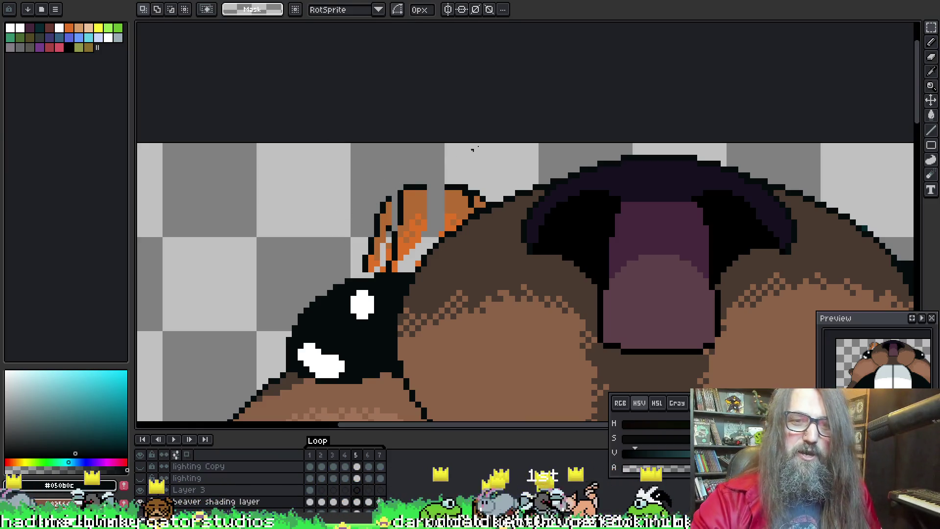
key(Return)
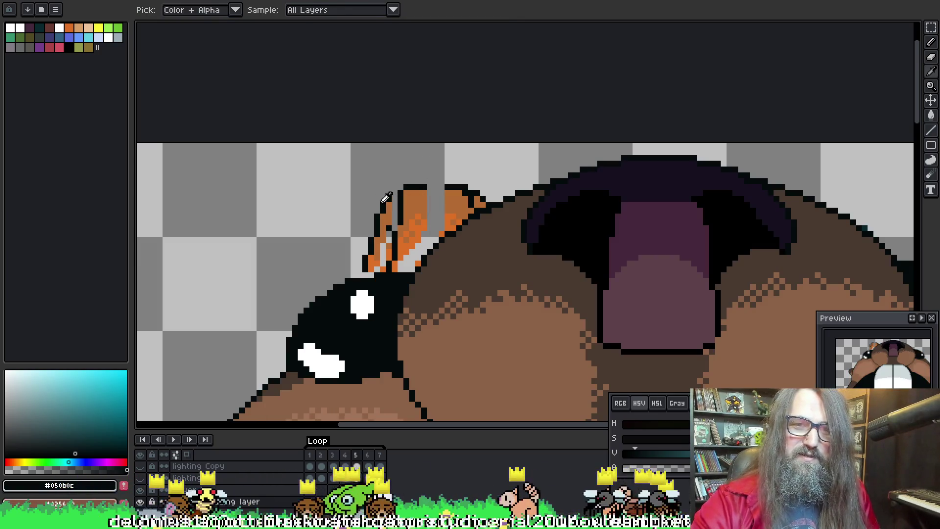
mouse_move(354, 198)
mouse_down()
mouse_move(359, 244)
mouse_move(382, 273)
mouse_move(338, 194)
mouse_up()
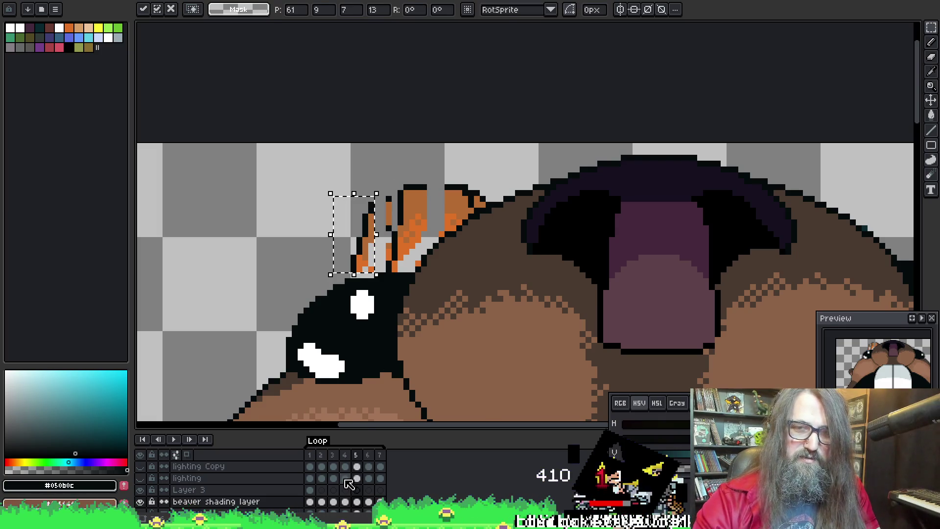
Step: Compare frame 5's hat with frame 4 and drop the hat-edge selection
click(345, 478)
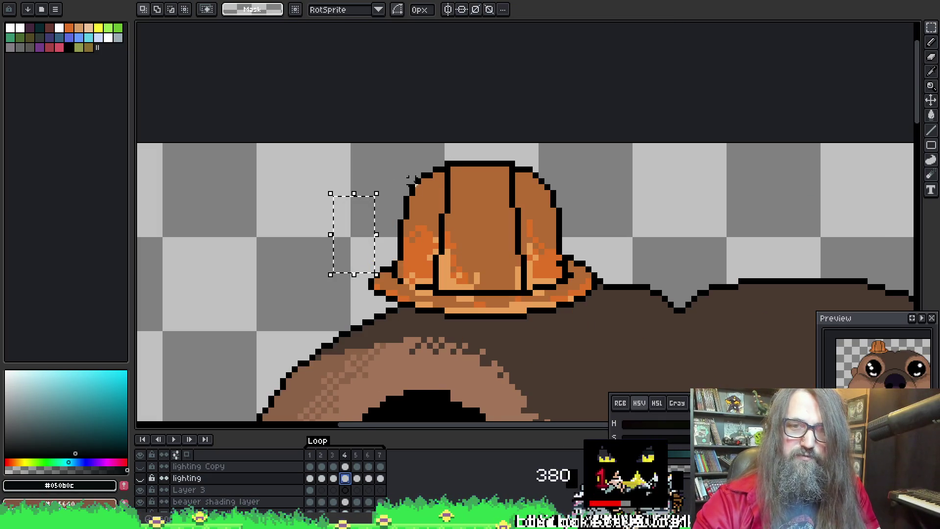
click(358, 479)
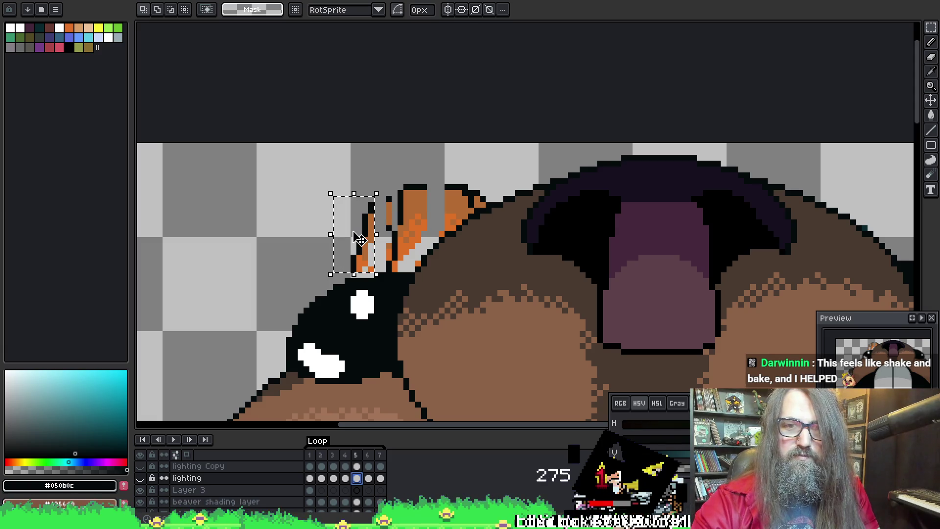
click(394, 238)
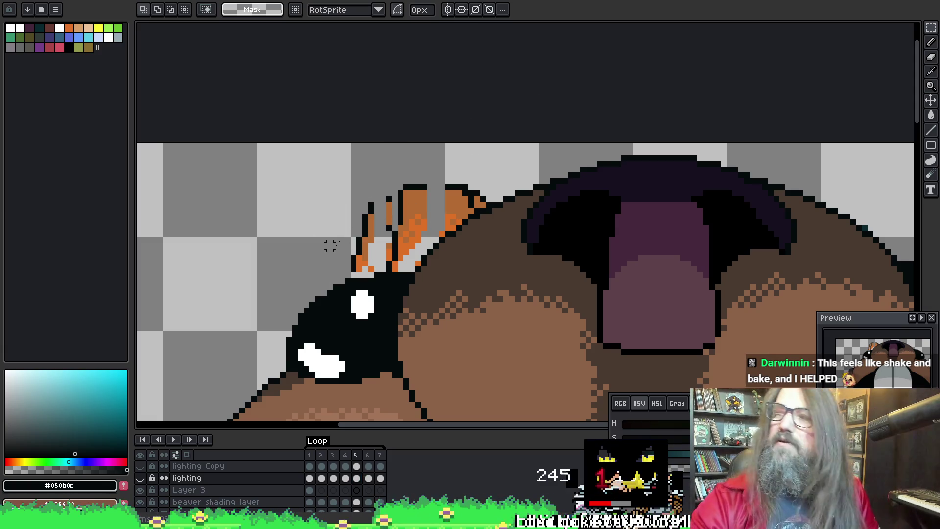
Step: Pick the black outline colour and make the beaver shading layer's frame 5 cel active
key(b)
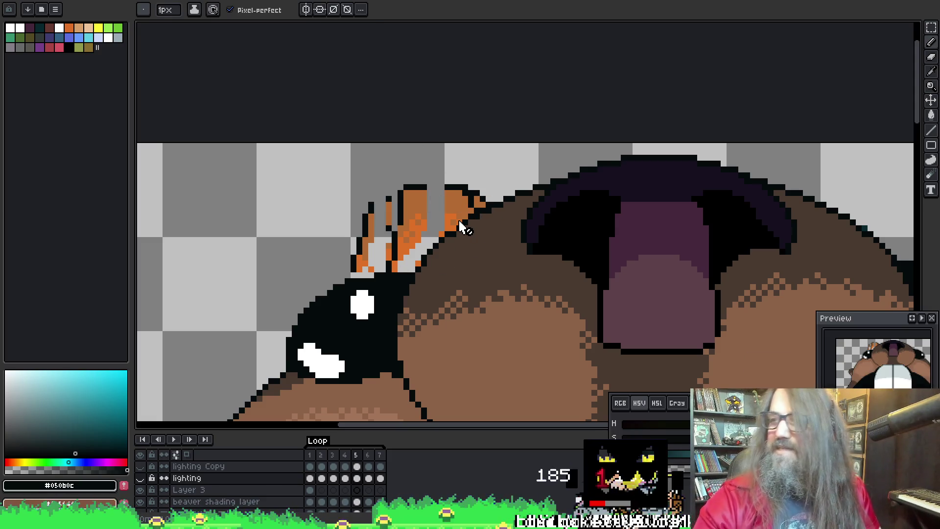
key(i)
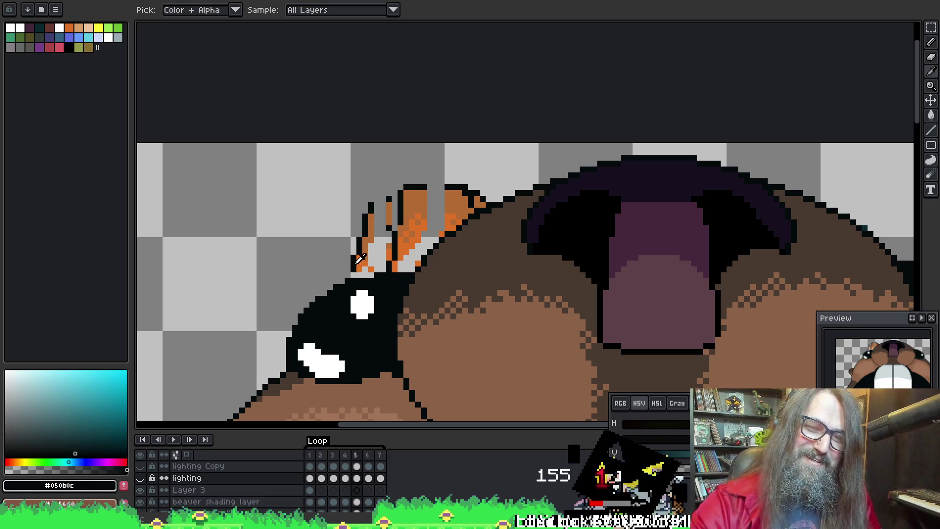
click(360, 260)
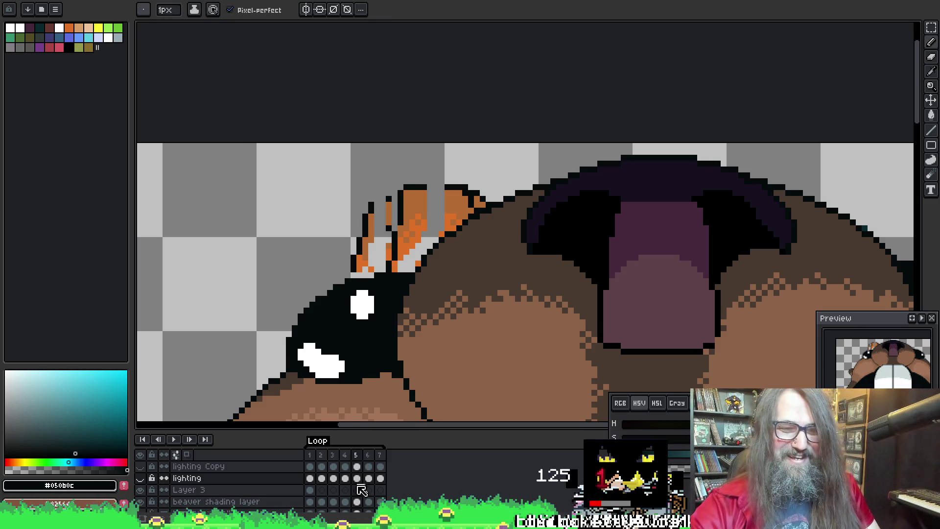
click(357, 501)
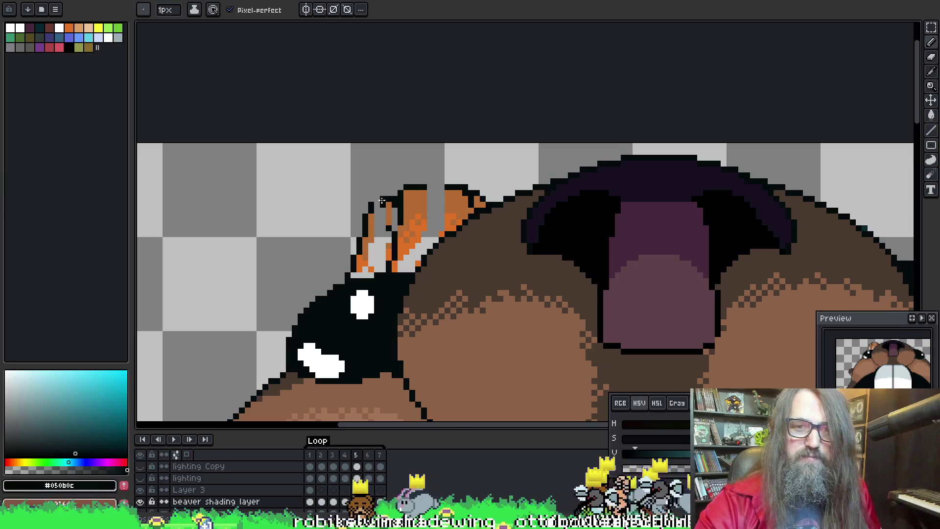
Step: Set a one-pixel brush and bucket-fill the hat's light patches with the darker orange
key(b)
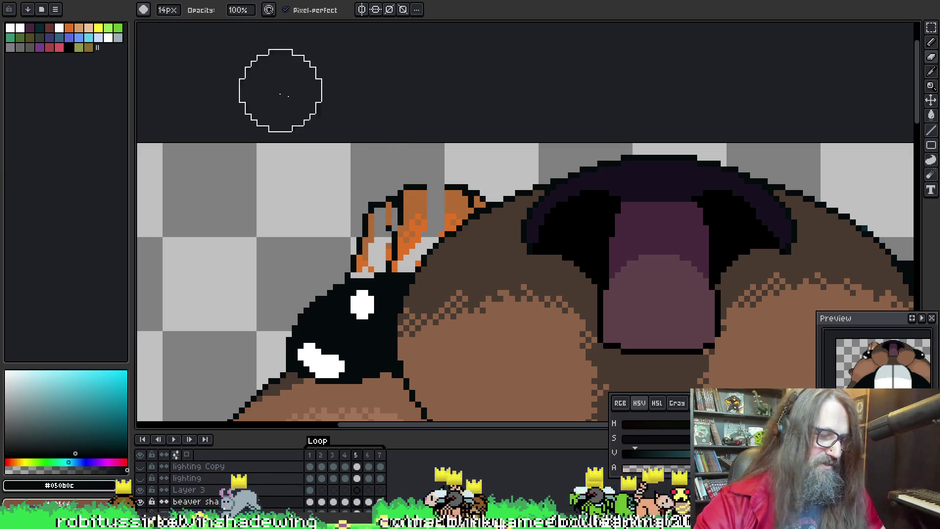
key(b)
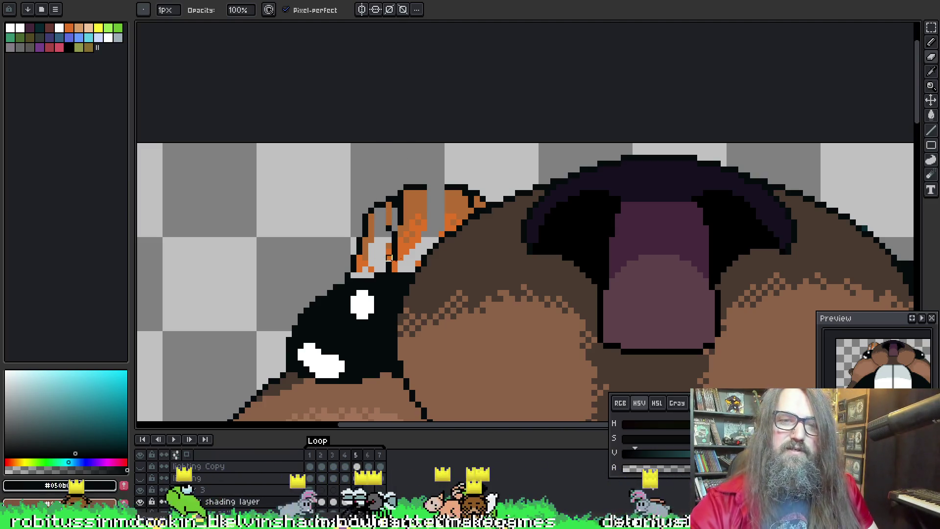
alt+click(395, 207)
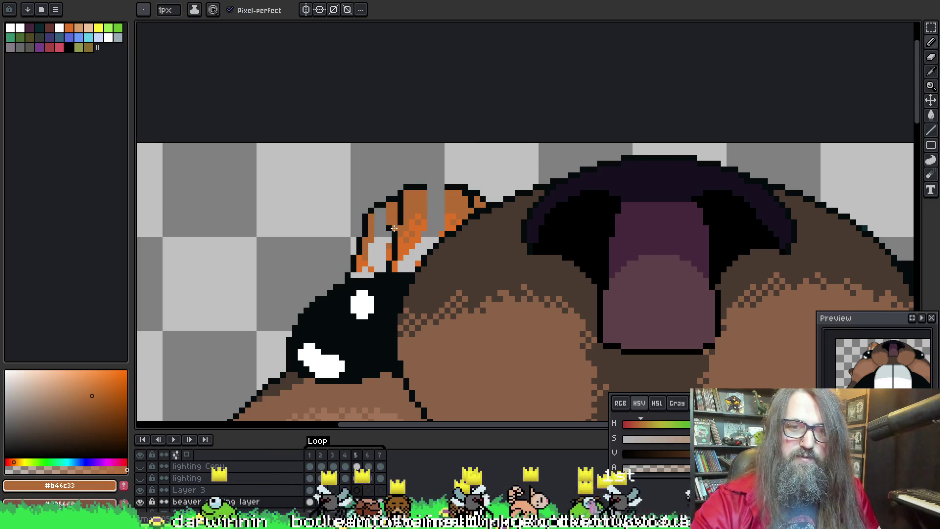
alt+click(396, 228)
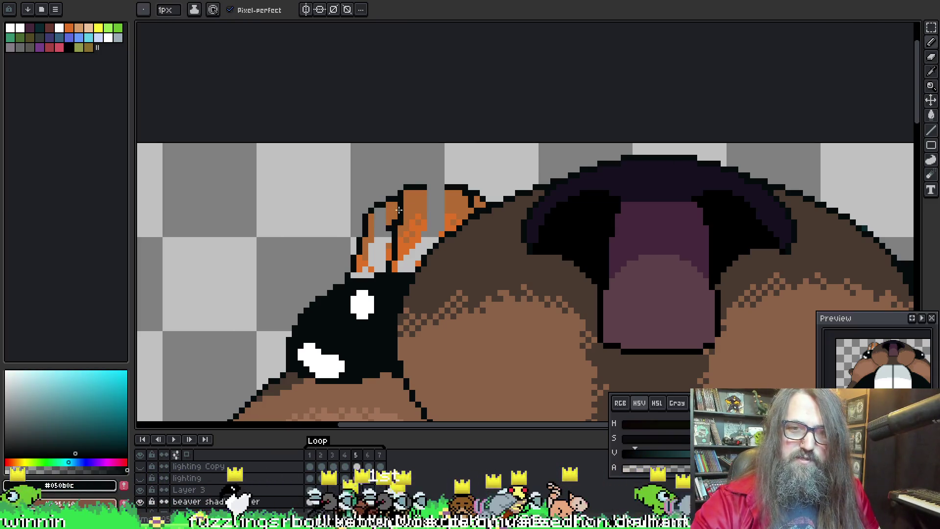
alt+click(399, 209)
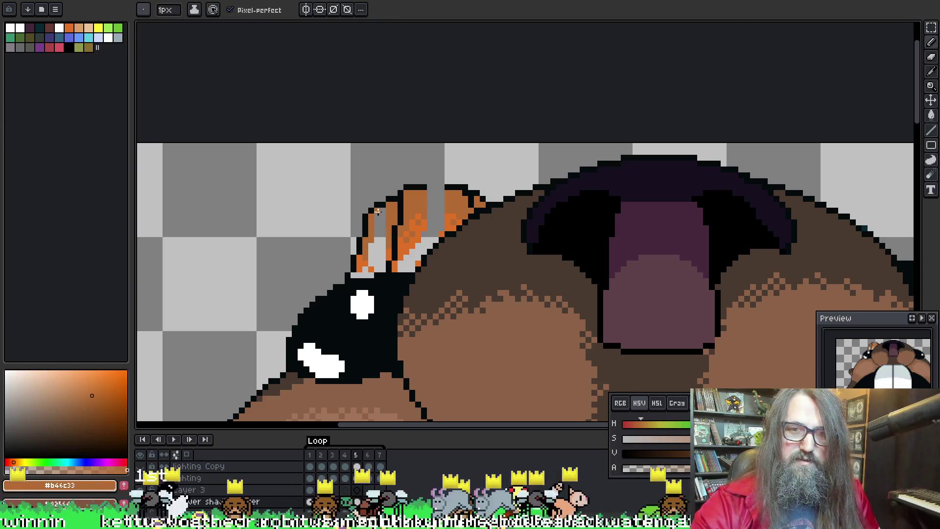
key(g)
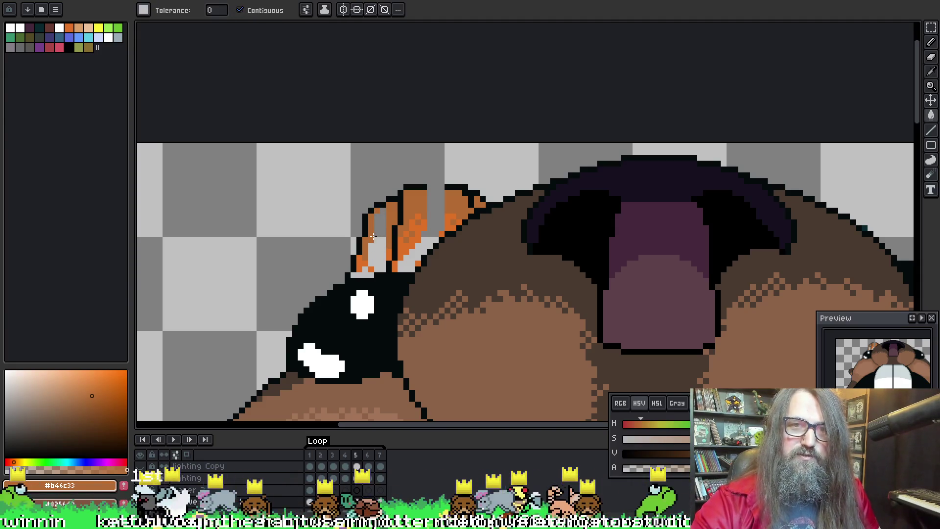
click(375, 236)
alt+click(364, 270)
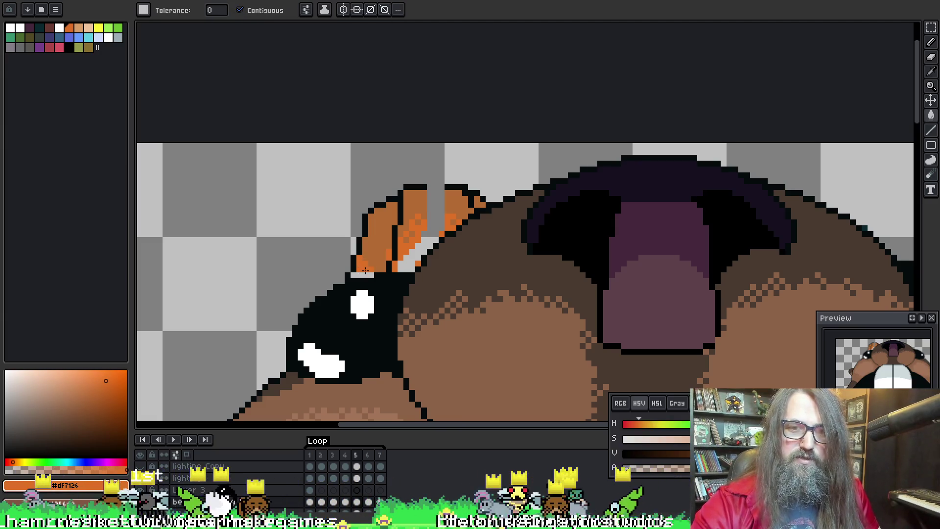
Step: Close the gap at the top of the hat's outline in black
alt+click(421, 187)
key(b)
drag(429, 186, 441, 186)
Step: Bucket-fill the remaining grey hat pixels with the brighter orange
alt+click(424, 199)
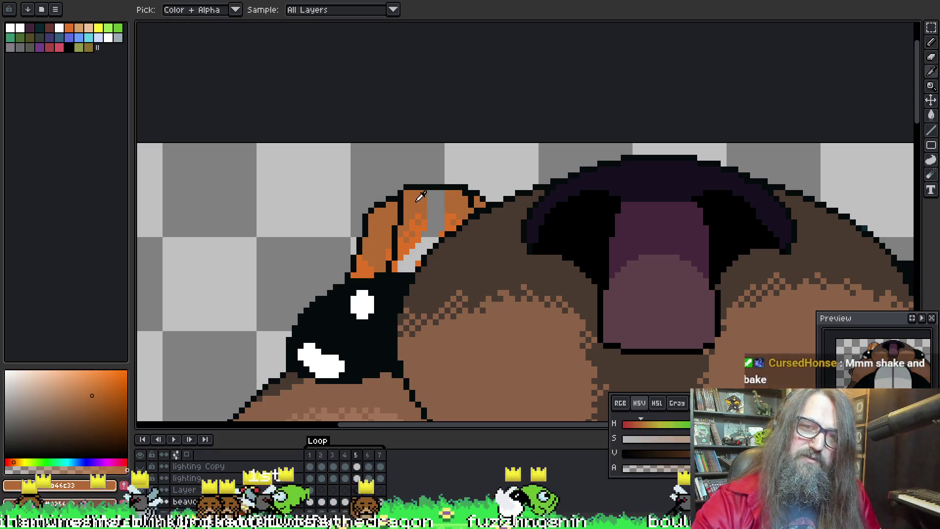
key(g)
alt+click(411, 242)
key(b)
key(g)
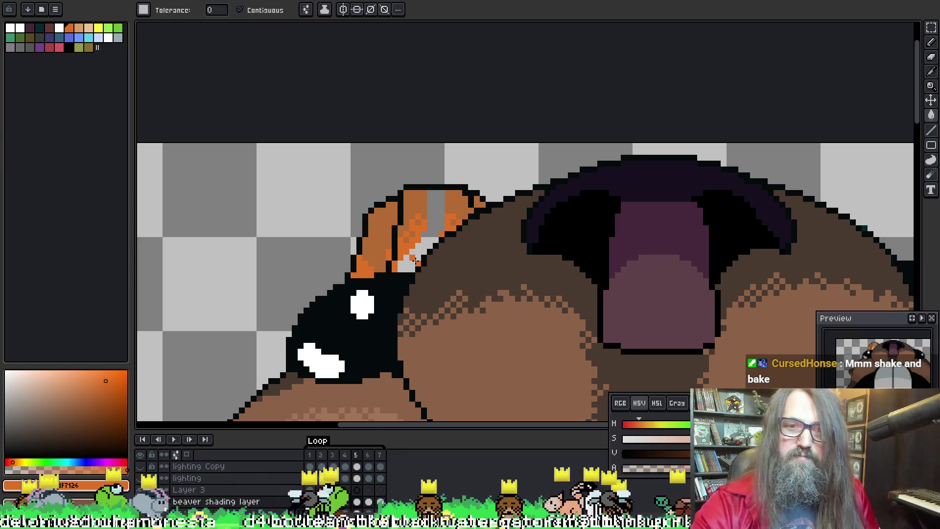
key(ctrl)
click(422, 250)
click(425, 245)
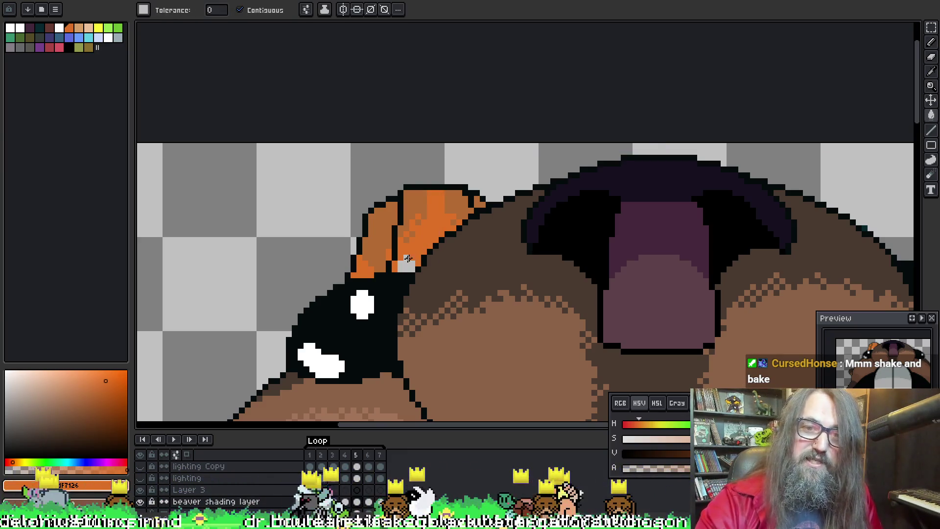
click(407, 262)
click(407, 255)
Step: Repaint the hat's upper part in darker orange and zoom out to review the face
key(alt)
alt+click(423, 196)
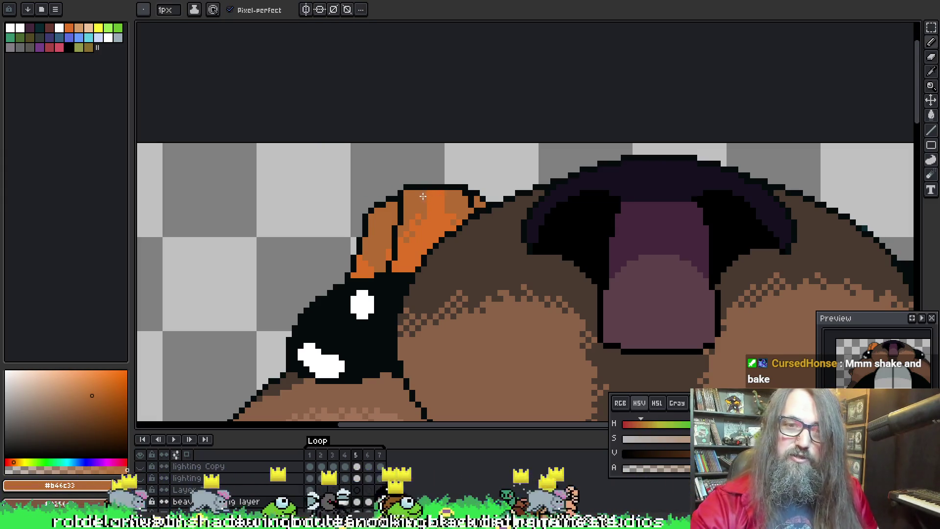
drag(449, 193, 433, 208)
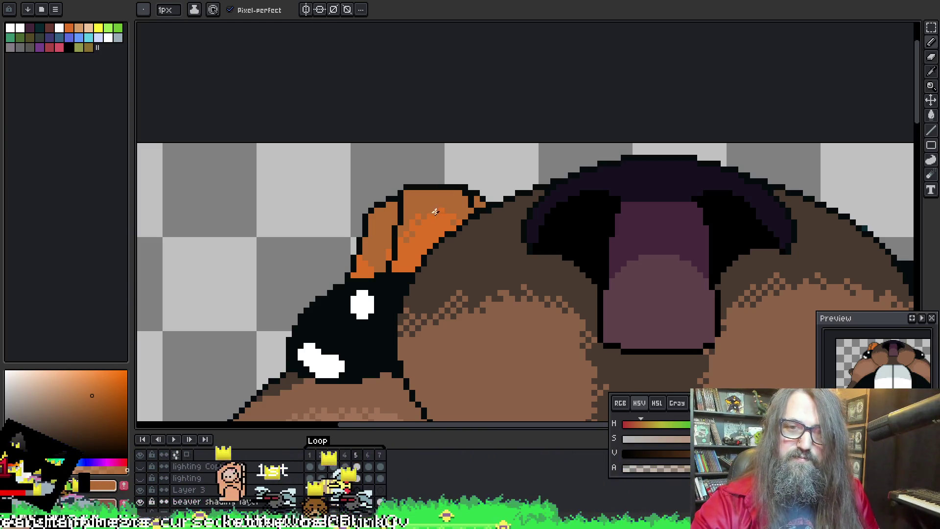
alt+click(428, 210)
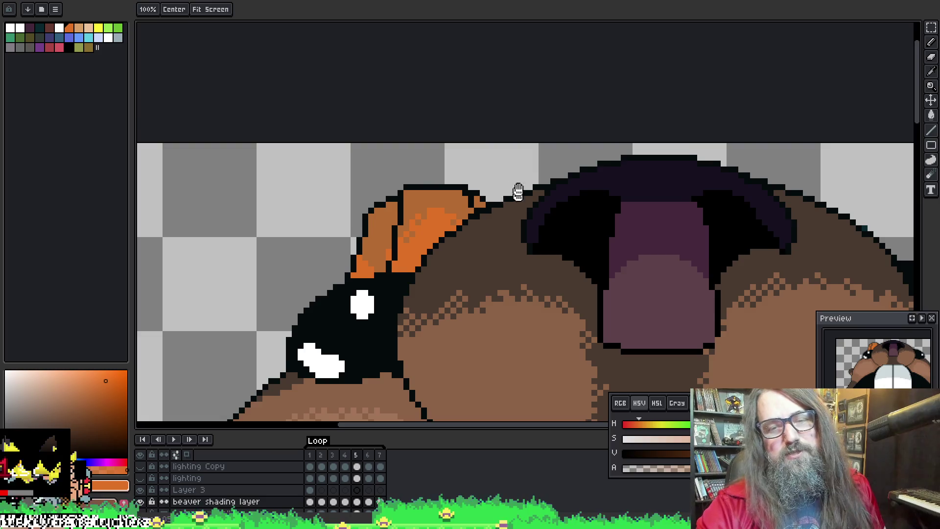
drag(516, 191, 527, 126)
scroll(489, 224, down, 1)
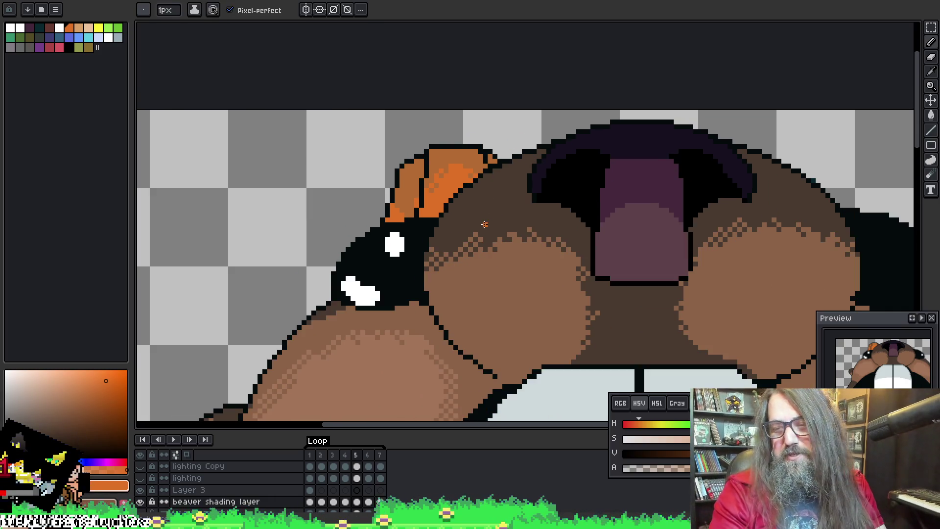
scroll(471, 195, down, 1)
scroll(359, 239, up, 3)
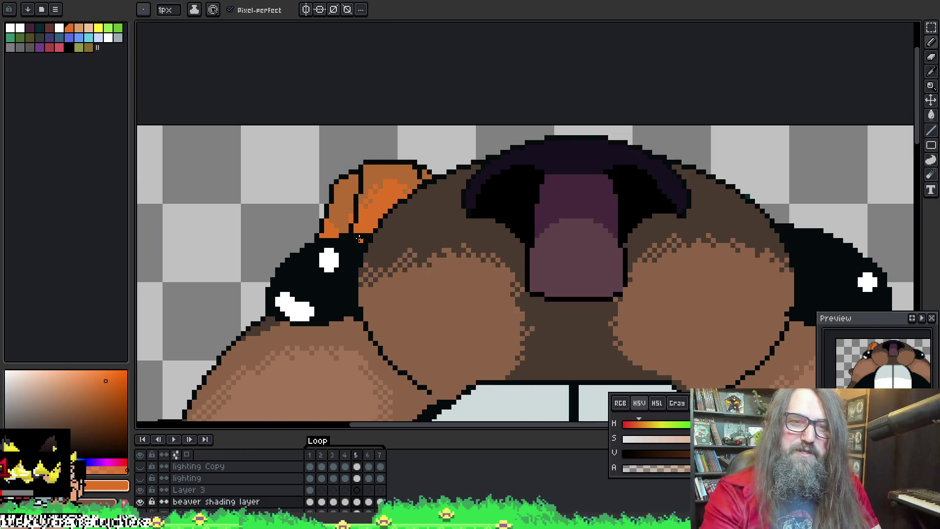
alt+click(323, 186)
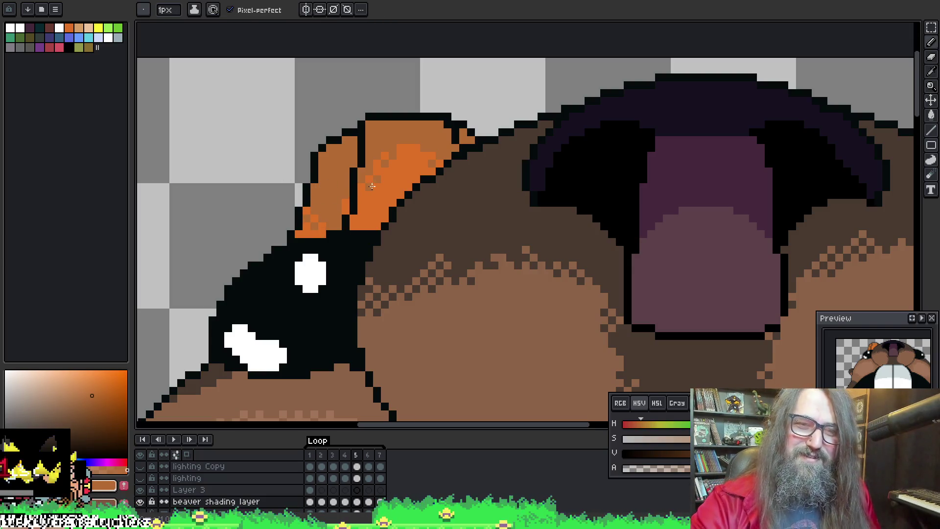
drag(435, 162, 441, 166)
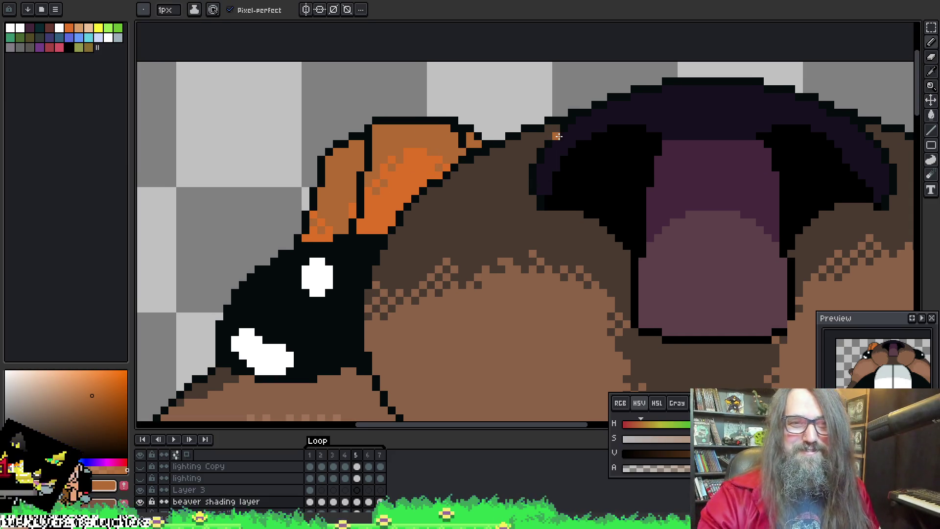
scroll(558, 137, down, 3)
scroll(507, 294, up, 2)
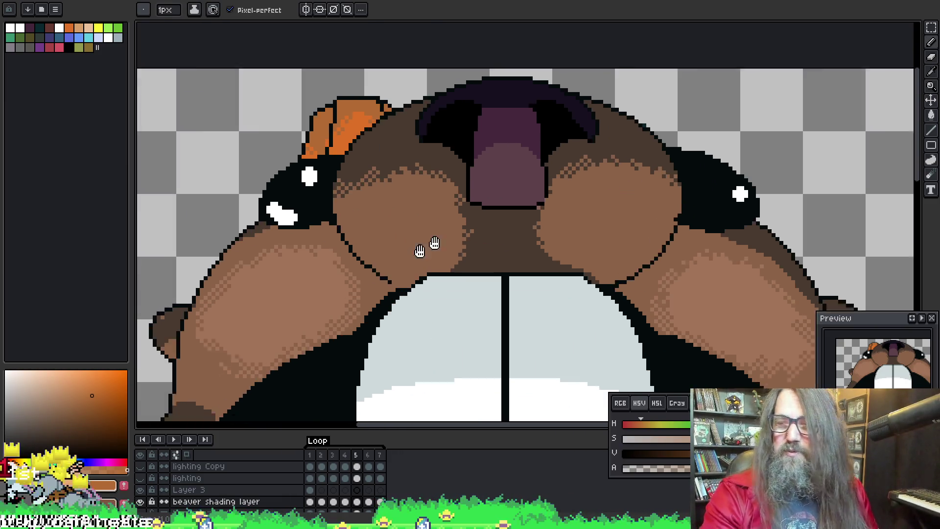
Step: Step through the frames and play the animation with the whole beaver centred in view
scroll(507, 293, down, 2)
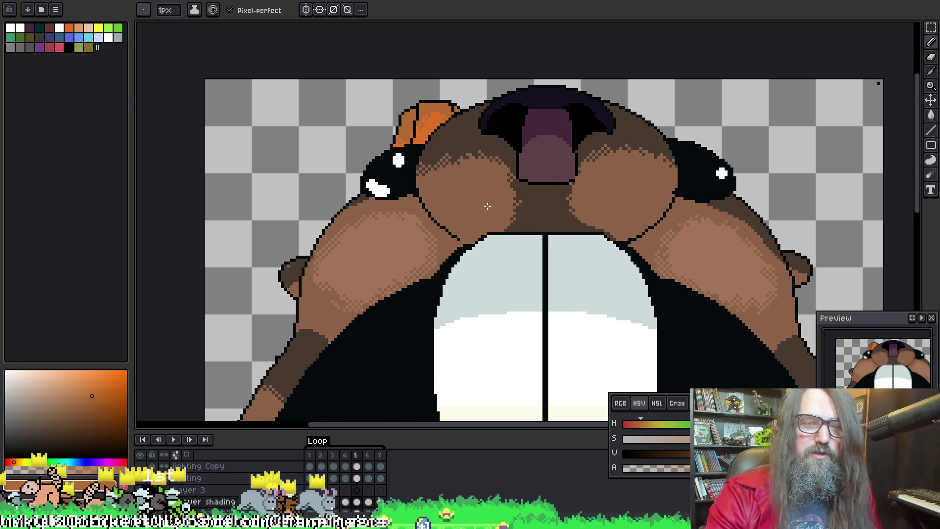
key(Left)
key(Right)
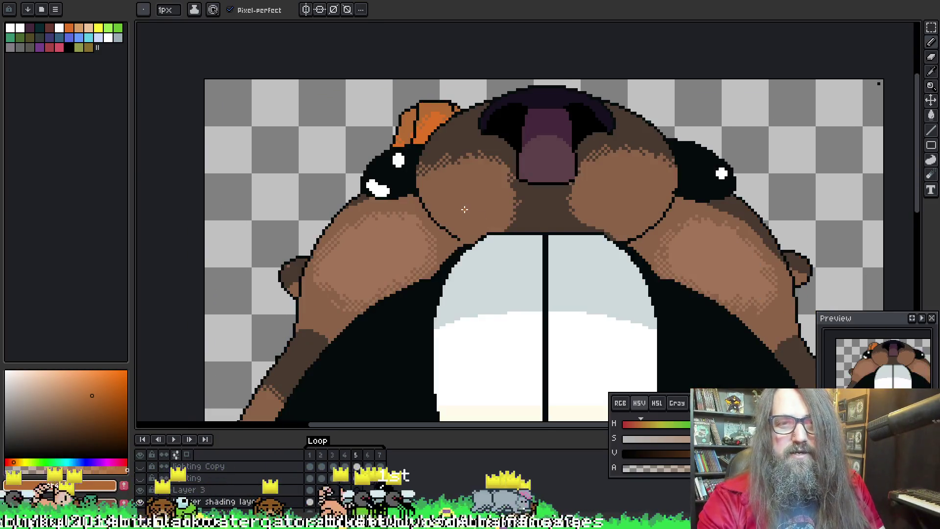
key(Right)
key(Return)
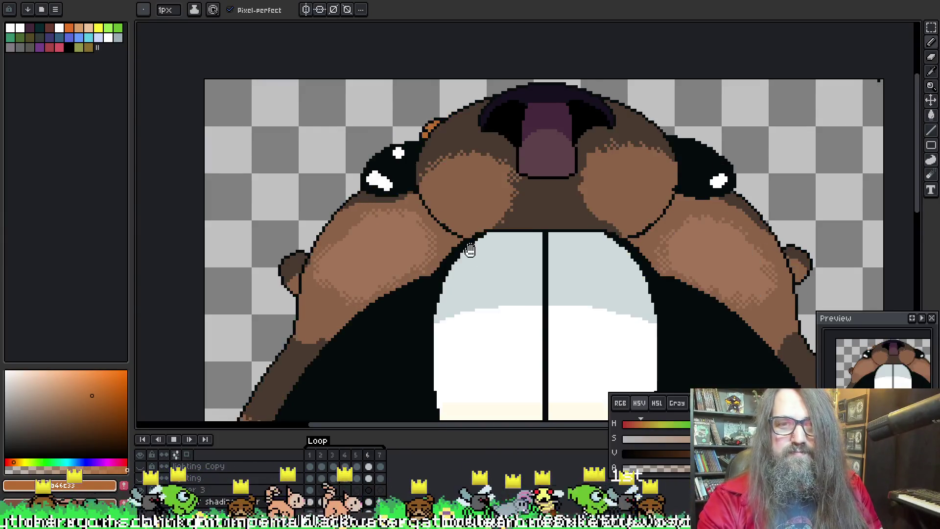
scroll(507, 303, down, 1)
scroll(506, 303, down, 2)
drag(542, 309, 465, 256)
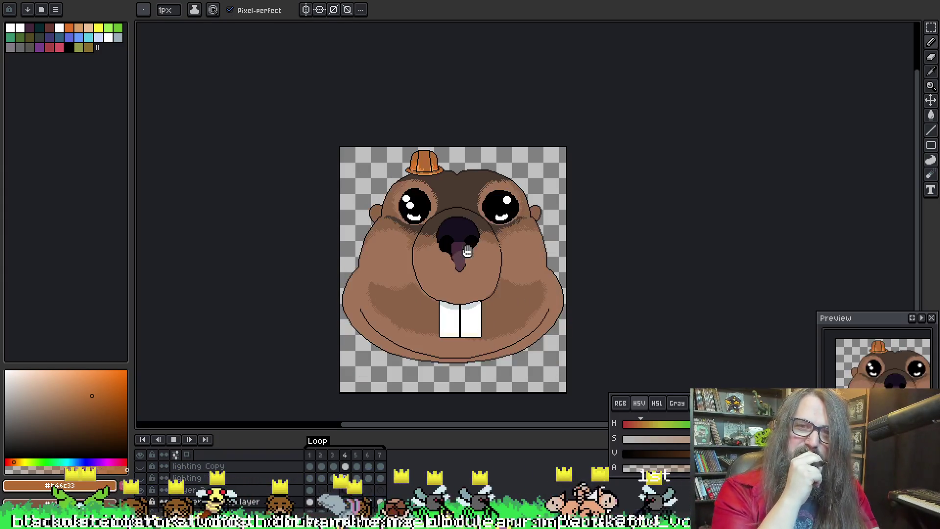
key(Return)
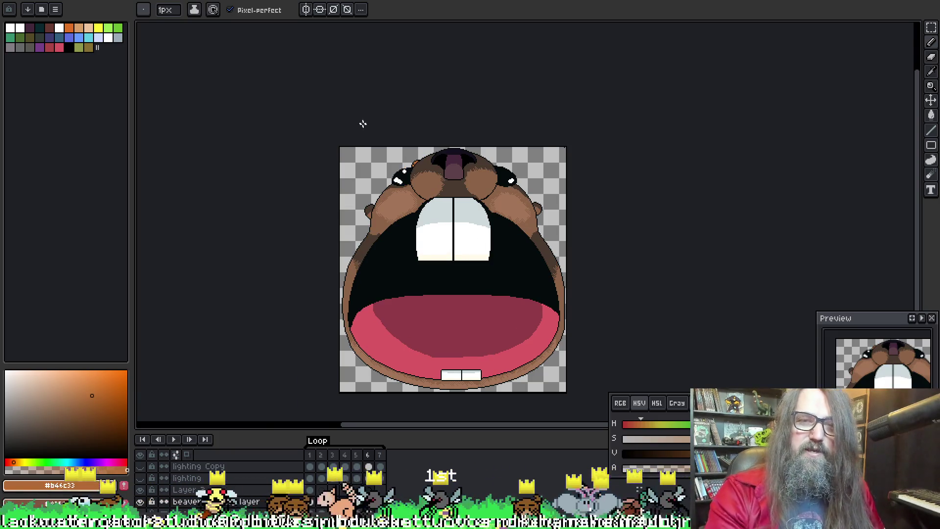
Step: Add black outline pixels along the orange hard hat's edge, then pick orange with the fill tool
scroll(372, 142, up, 3)
scroll(620, 291, up, 1)
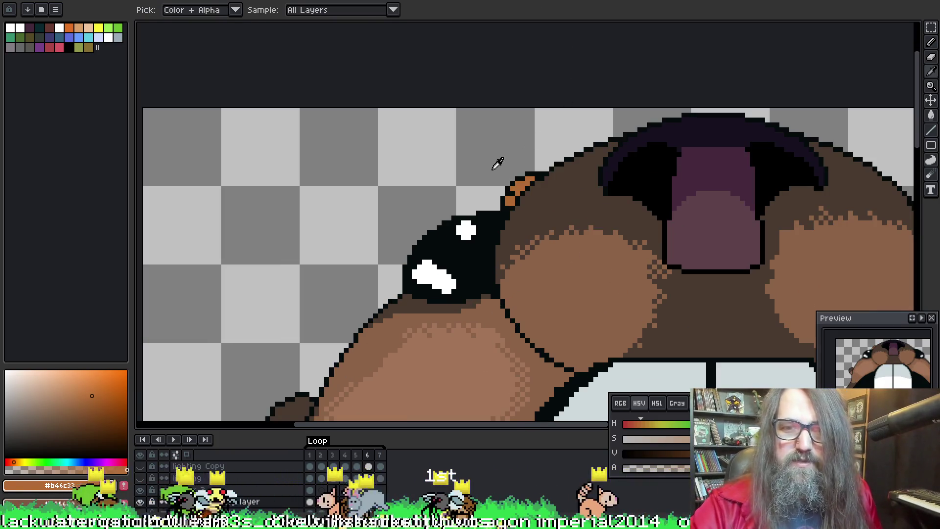
alt+click(497, 205)
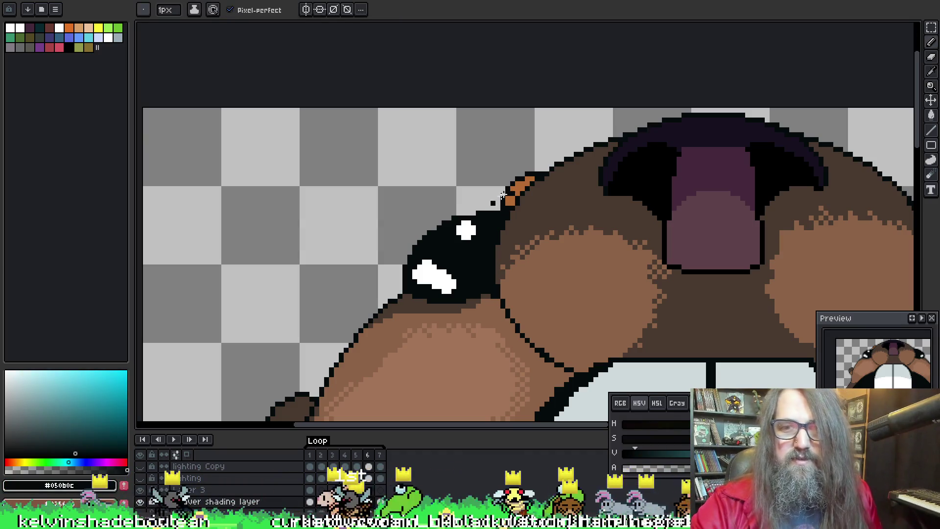
alt+click(512, 195)
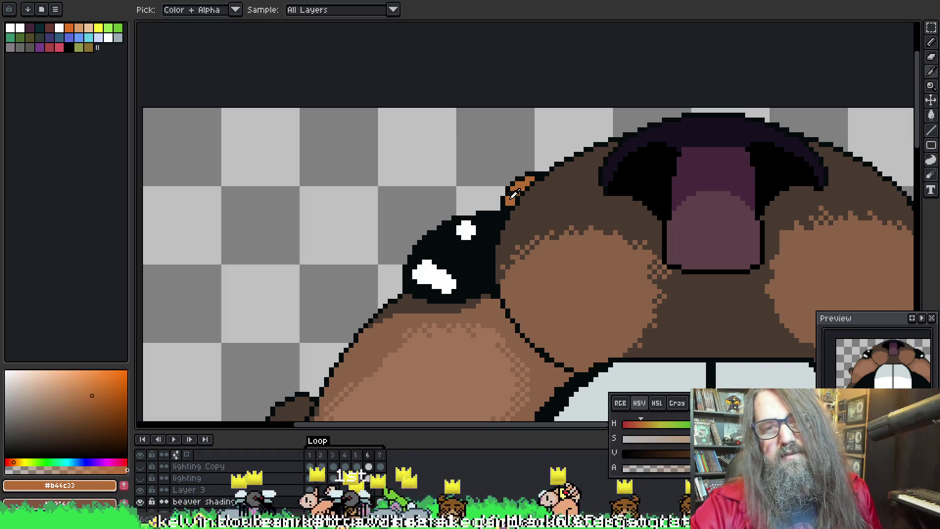
alt+click(498, 202)
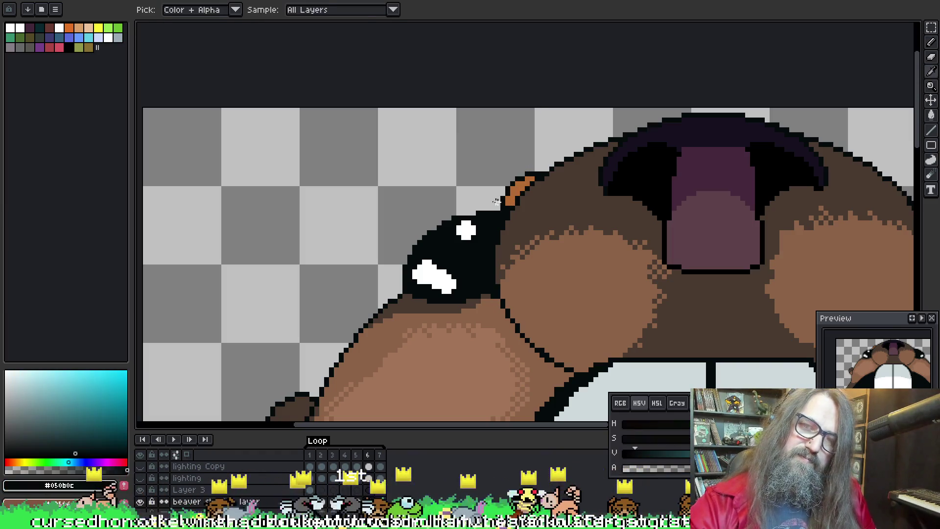
click(496, 203)
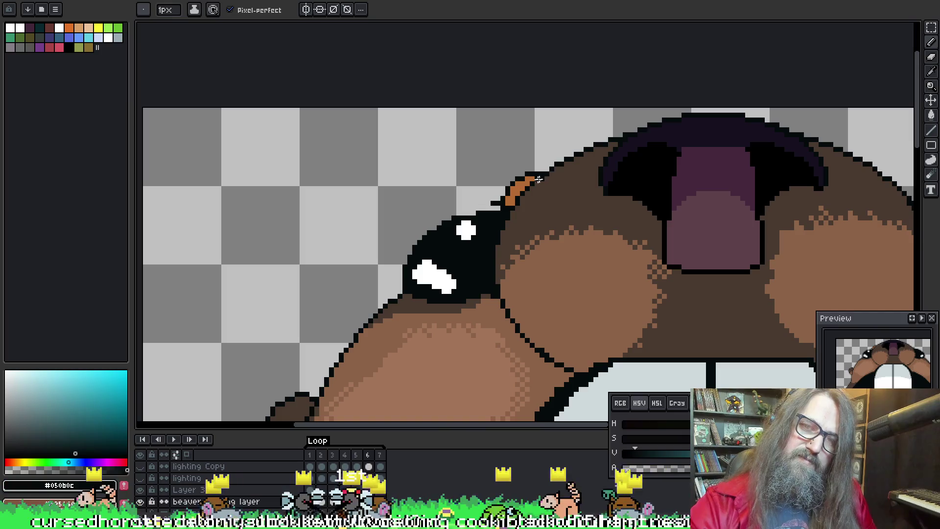
alt+click(493, 206)
key(g)
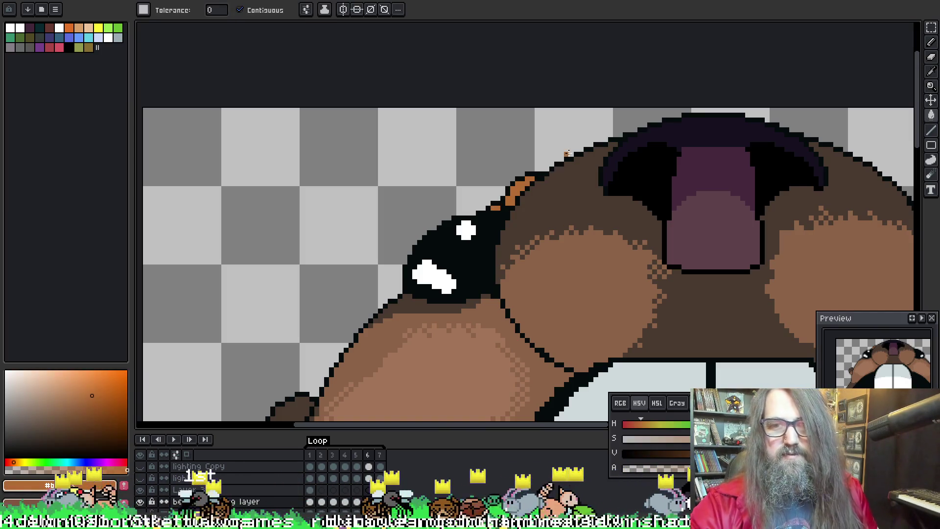
Step: Play the animation again to check the outlined hat
key(Return)
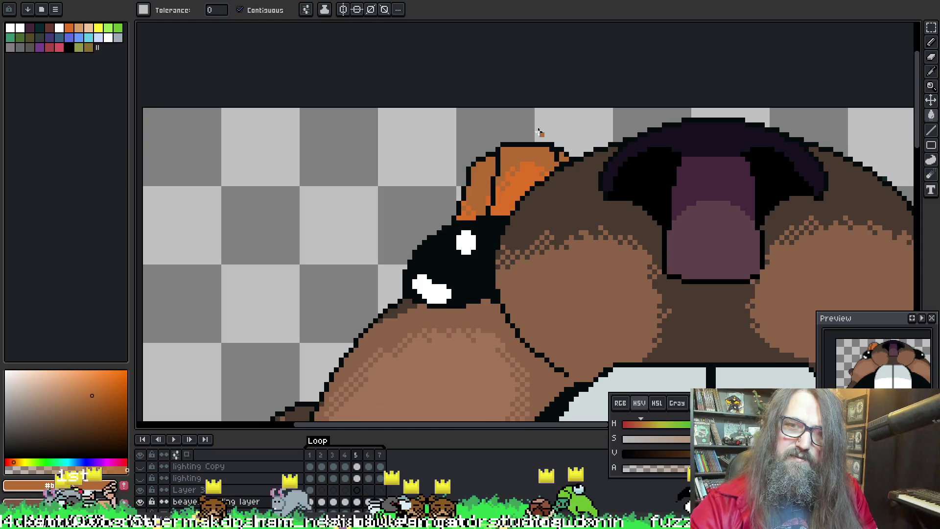
scroll(531, 117, down, 4)
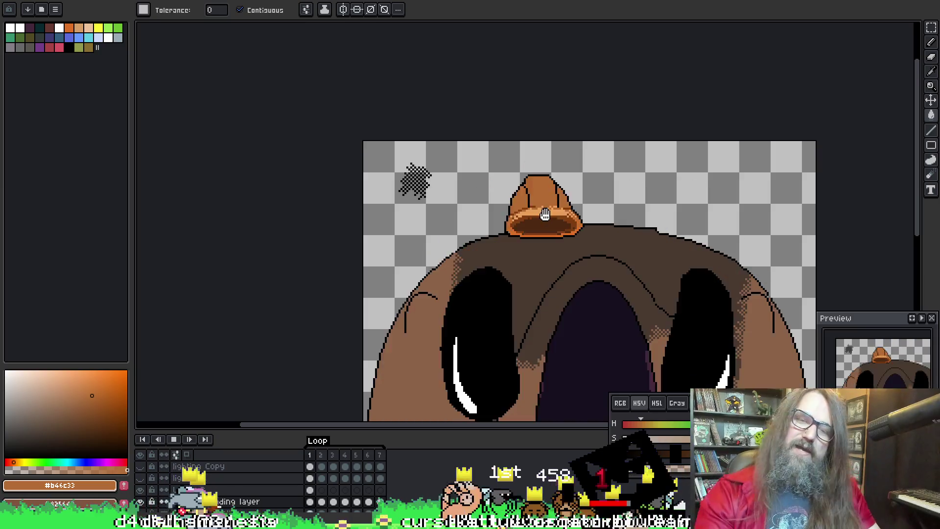
scroll(479, 182, down, 4)
scroll(520, 227, up, 2)
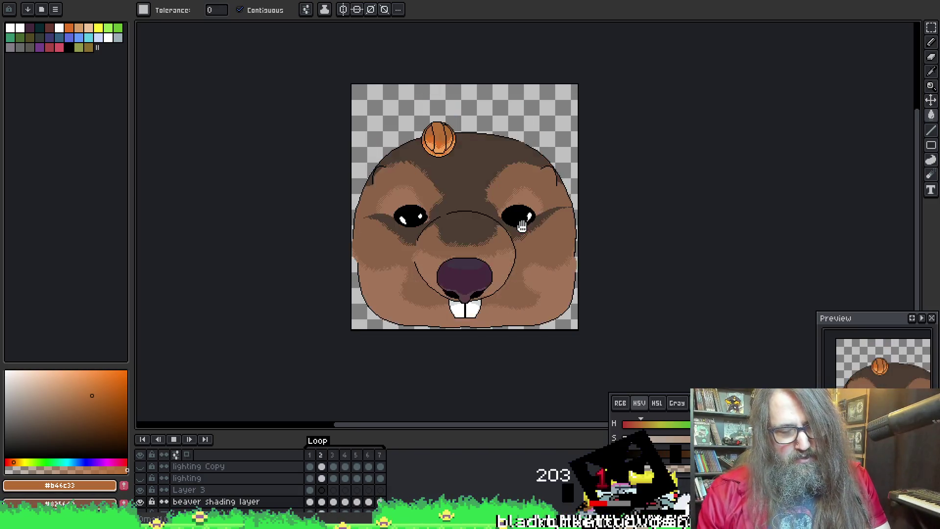
Step: On the open-mouth frame, Magic Wand select the light pink part of the tongue
key(Return)
scroll(433, 268, up, 3)
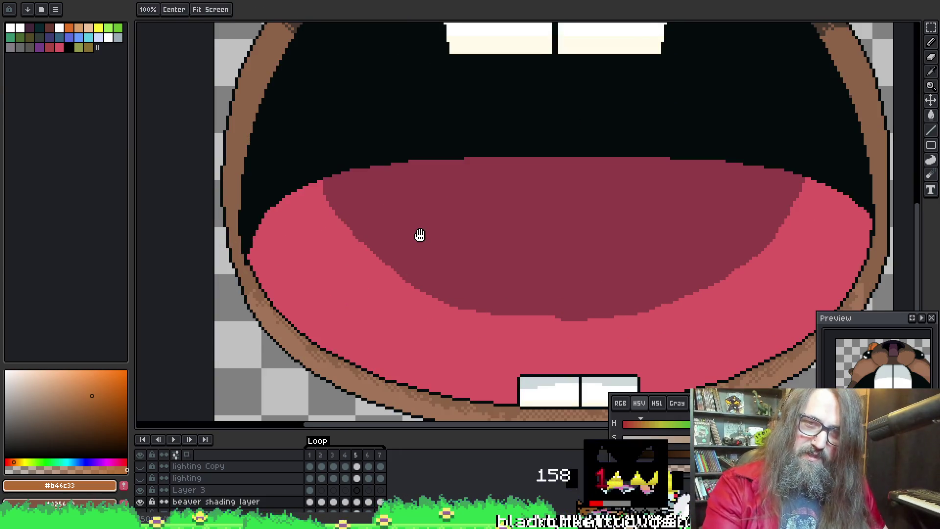
key(Left)
key(Right)
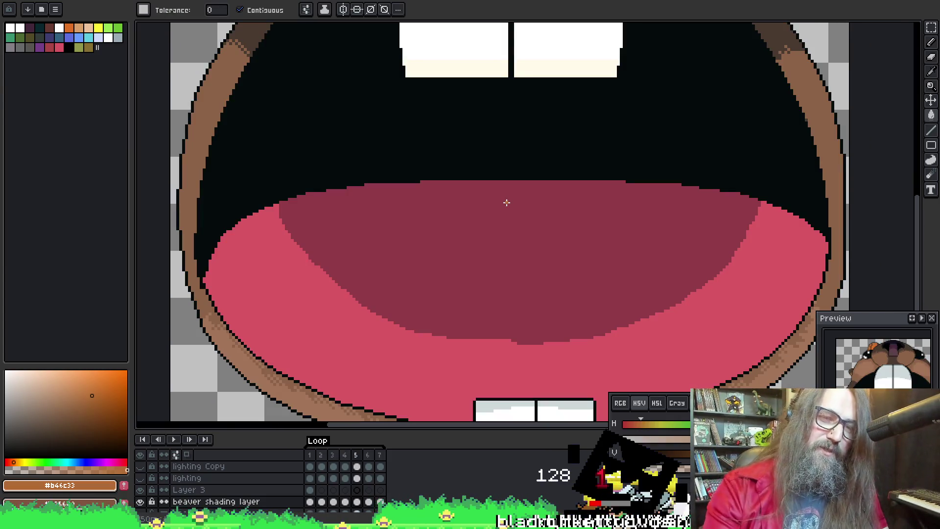
key(w)
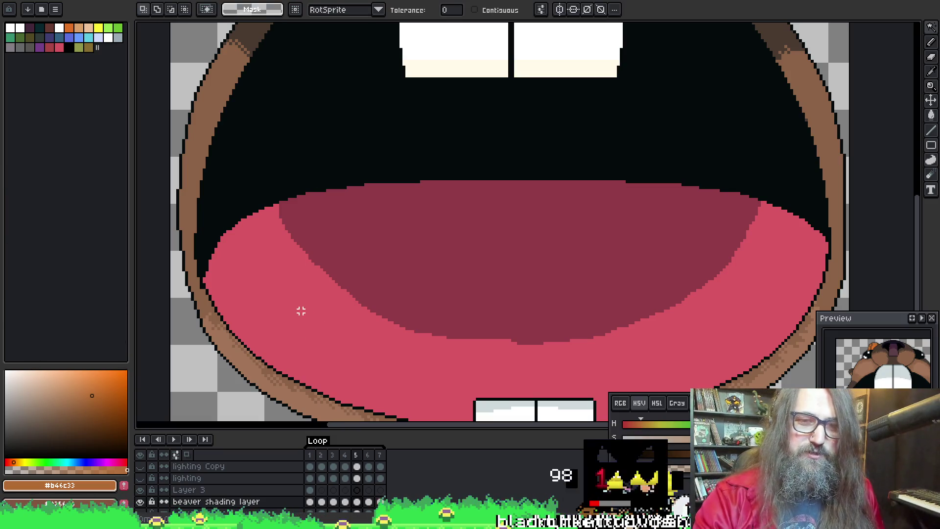
click(369, 249)
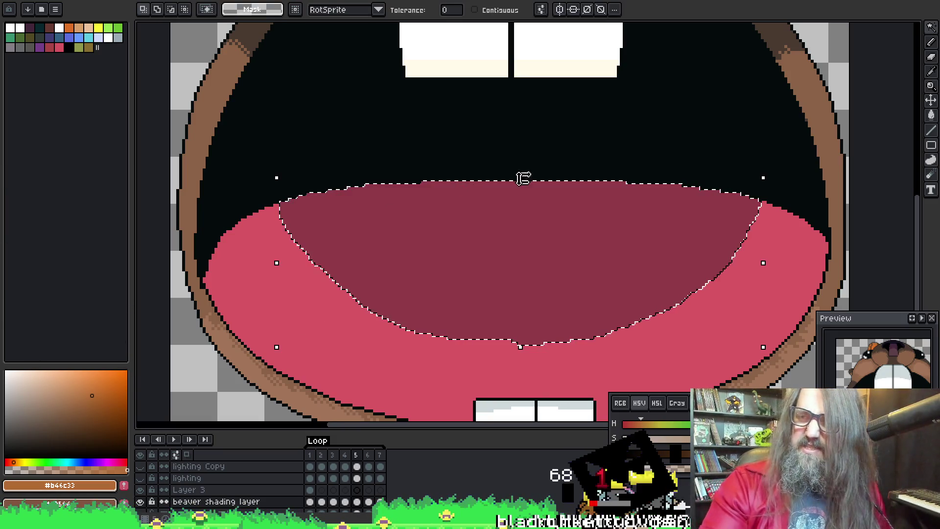
key(ctrl+d)
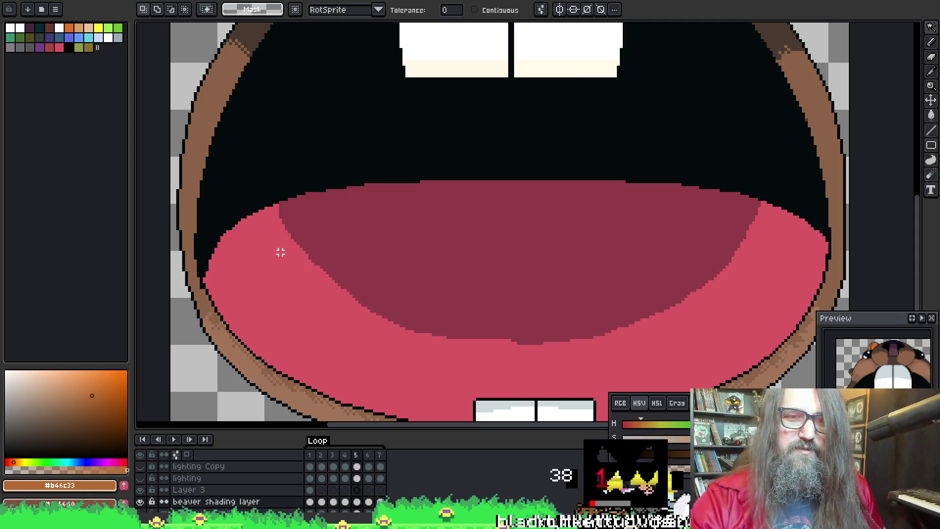
click(280, 252)
key(b)
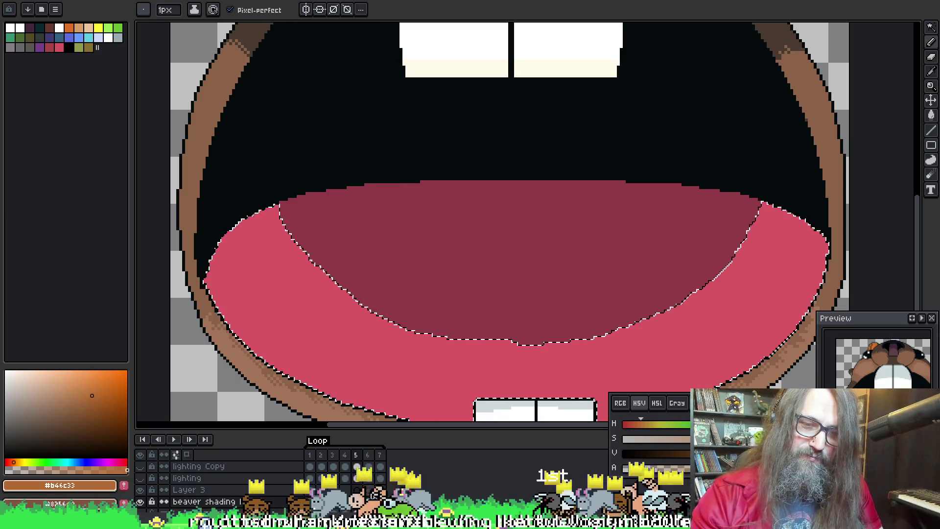
Step: Compare with frame 6's tongue shading, then on frame 5 eyedrop the dark red #913b47
click(370, 502)
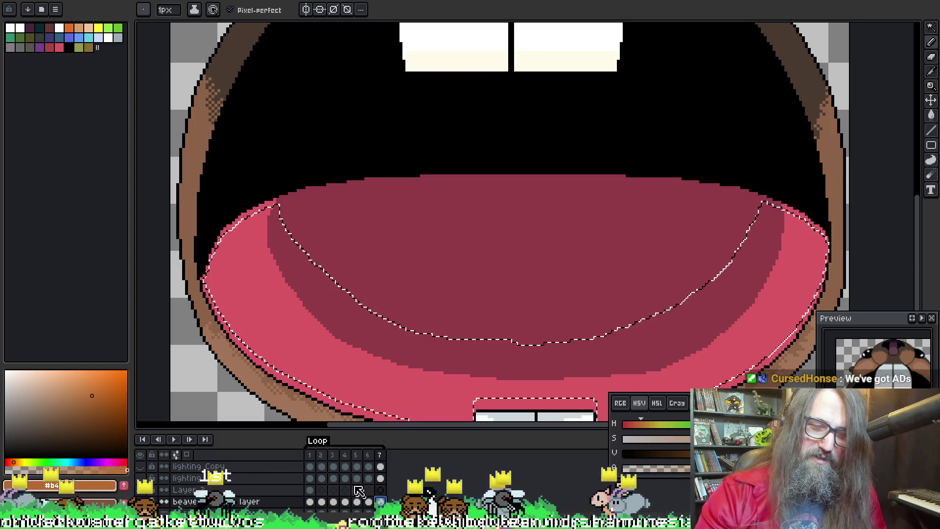
click(357, 501)
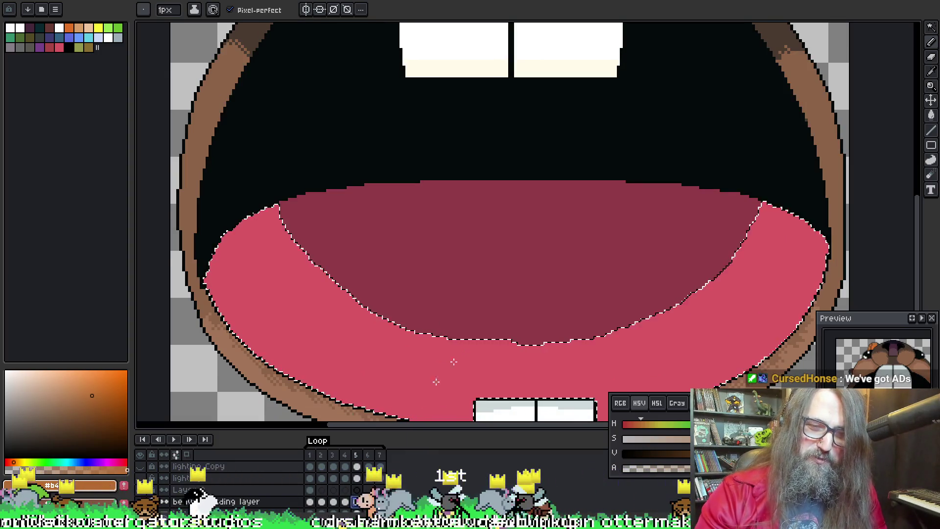
scroll(405, 325, up, 1)
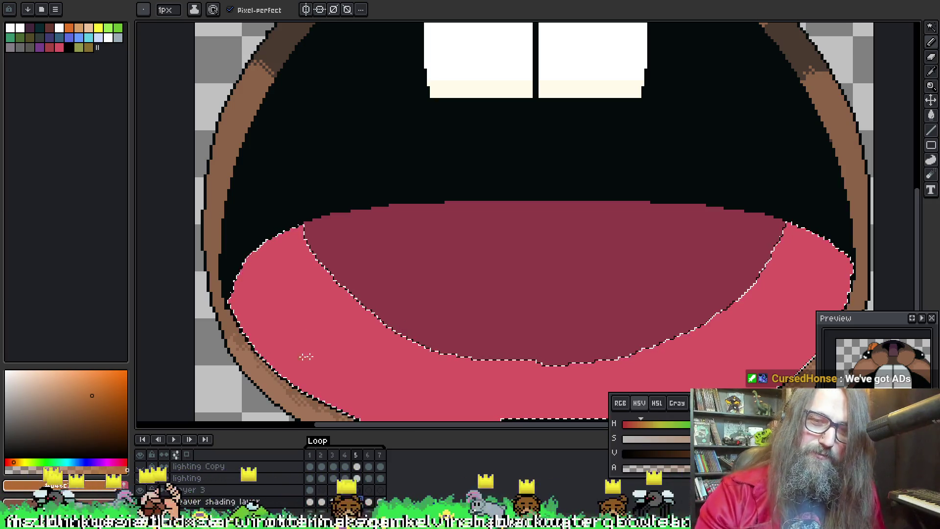
mouse_move(346, 367)
mouse_down()
mouse_move(317, 310)
mouse_move(334, 290)
mouse_up()
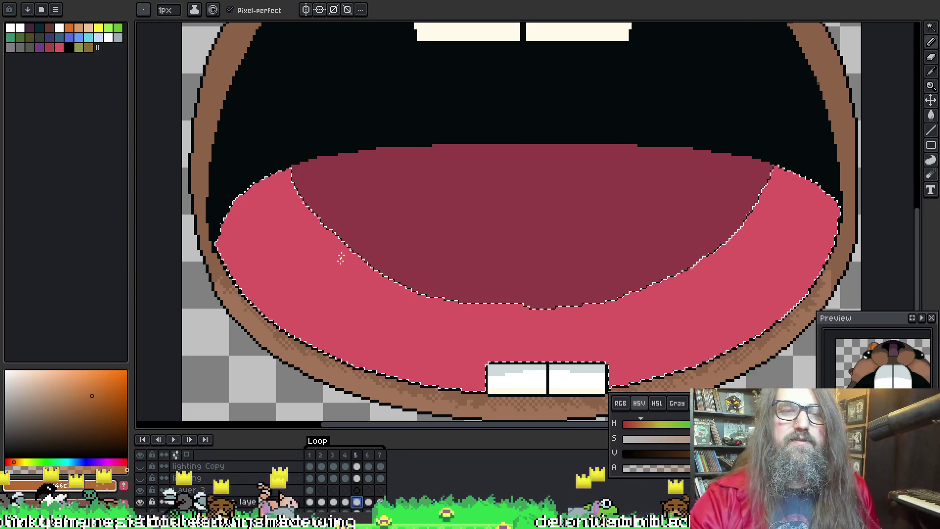
drag(279, 203, 344, 252)
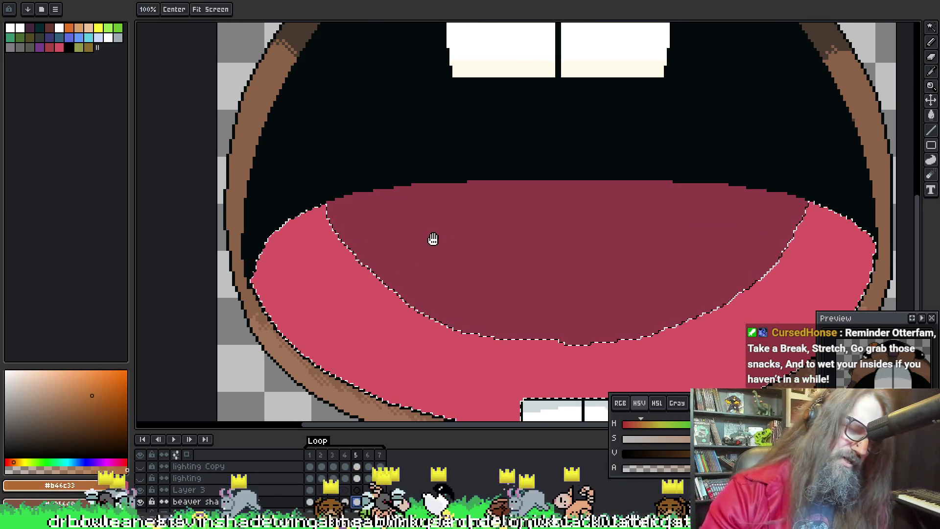
drag(432, 238, 455, 258)
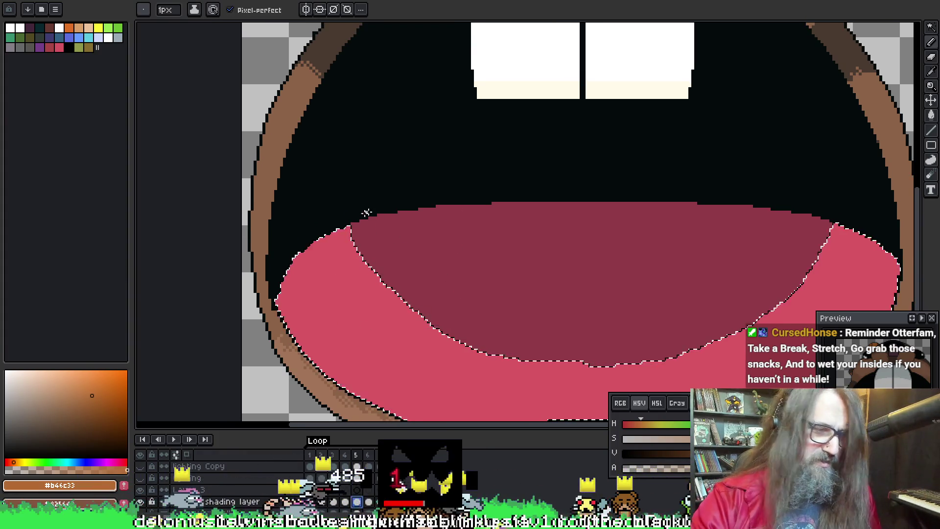
drag(392, 297, 382, 291)
alt+click(370, 278)
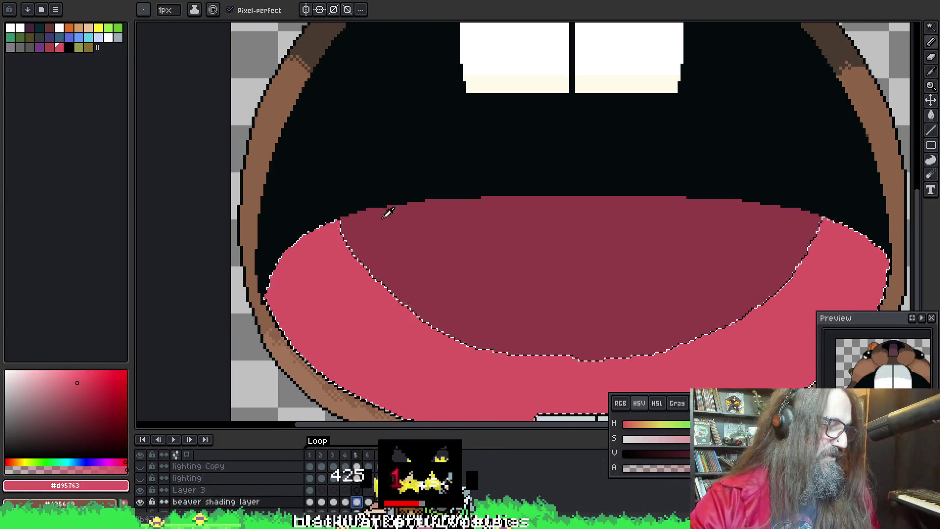
key(alt)
alt+click(374, 225)
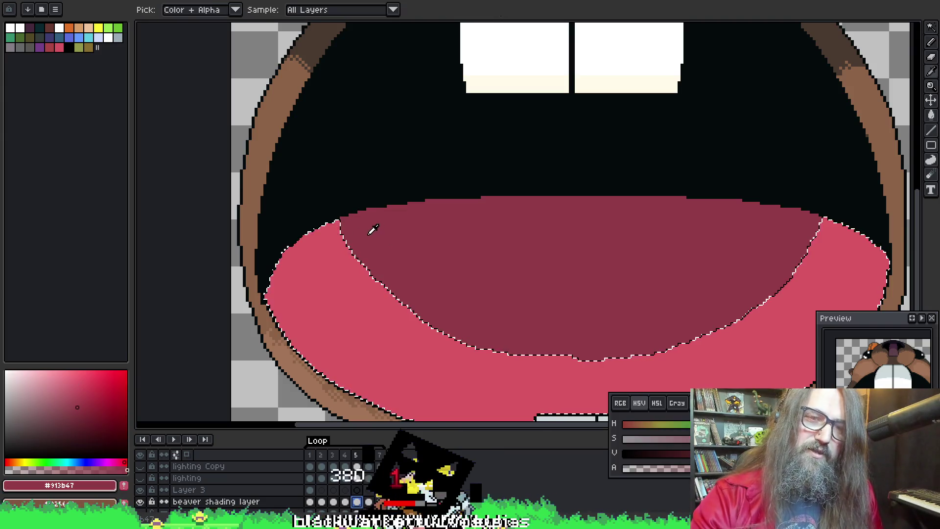